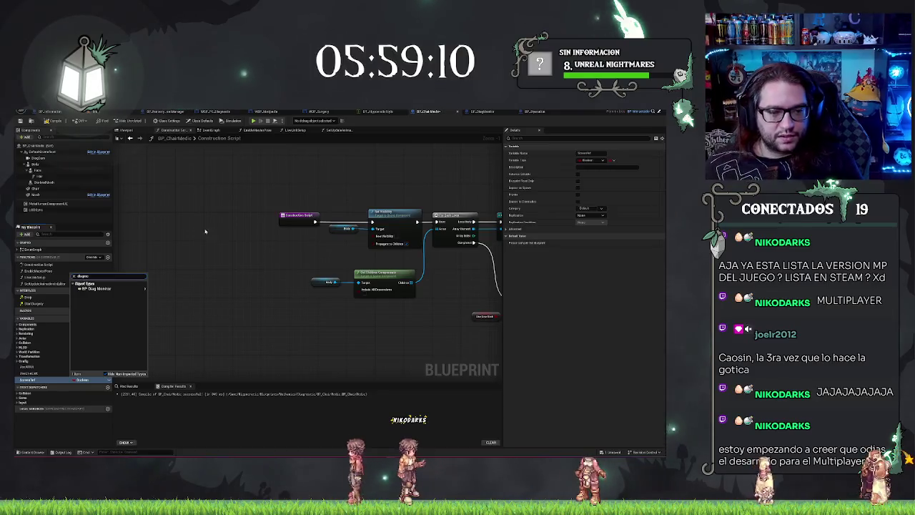
# Close the variable type picker and pan the graph to show the Cast and Branch nodes
pyautogui.click(151, 290)
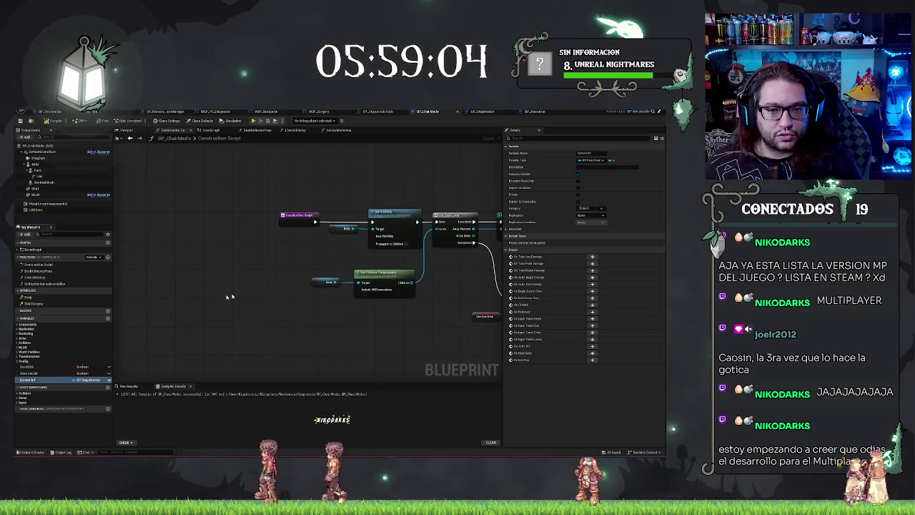
pyautogui.moveTo(296, 167); pyautogui.dragTo(216, 160)
pyautogui.moveTo(153, 178)
pyautogui.mouseDown()
pyautogui.moveTo(215, 215)
pyautogui.moveTo(127, 180)
pyautogui.moveTo(297, 191)
pyautogui.moveTo(374, 173)
pyautogui.moveTo(278, 164)
pyautogui.mouseUp()
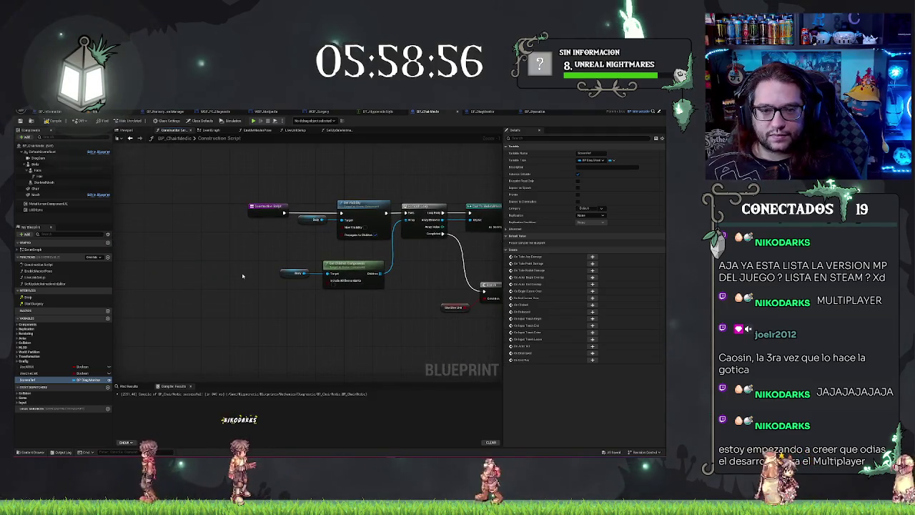
# Shift the Construction Script node left, drop a ScreenRef node beside it, and return to the level
pyautogui.moveTo(267, 205); pyautogui.dragTo(214, 208)
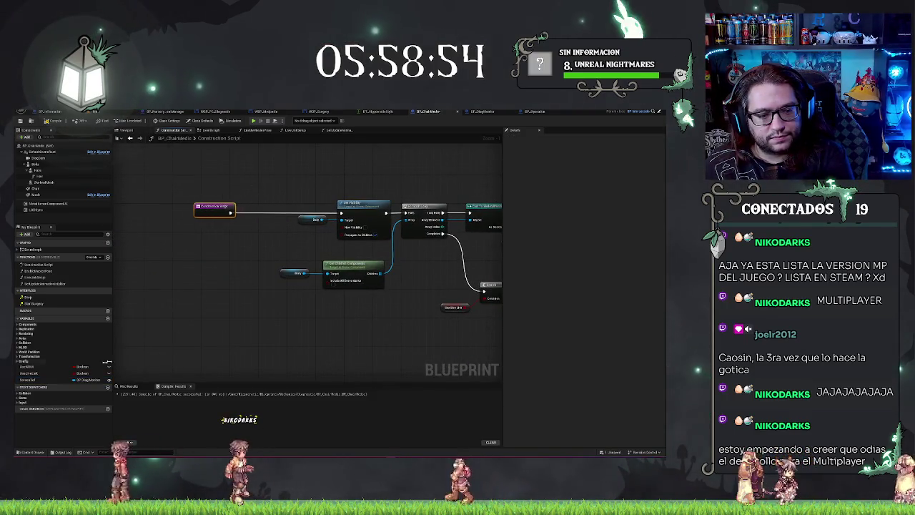
pyautogui.moveTo(29, 379); pyautogui.dragTo(188, 275)
pyautogui.click(94, 112)
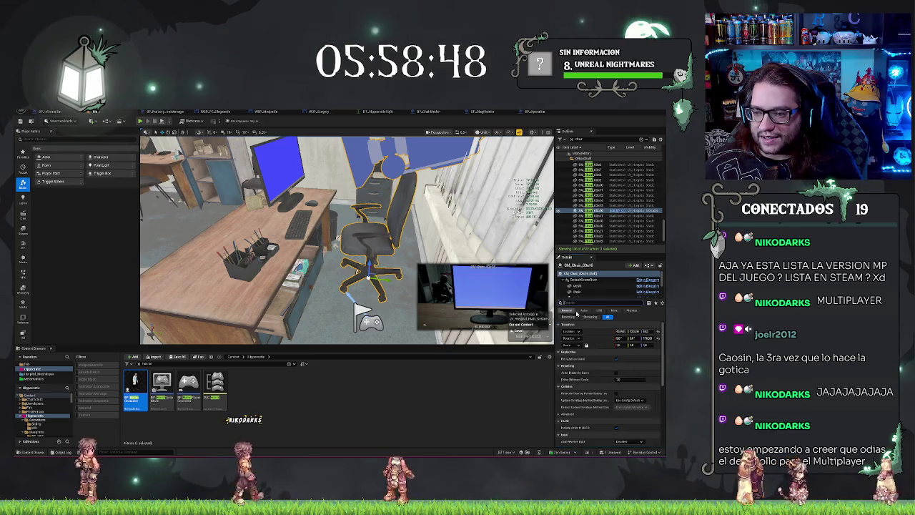
# Clear the Details search filter to show all of the chair's properties
pyautogui.click(643, 303)
pyautogui.scroll(-5, 578, 392)
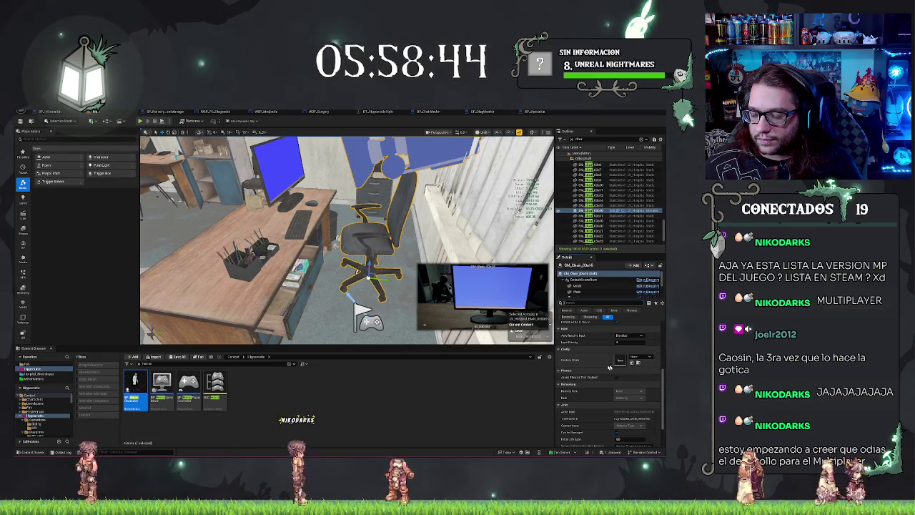
pyautogui.scroll(5, 591, 367)
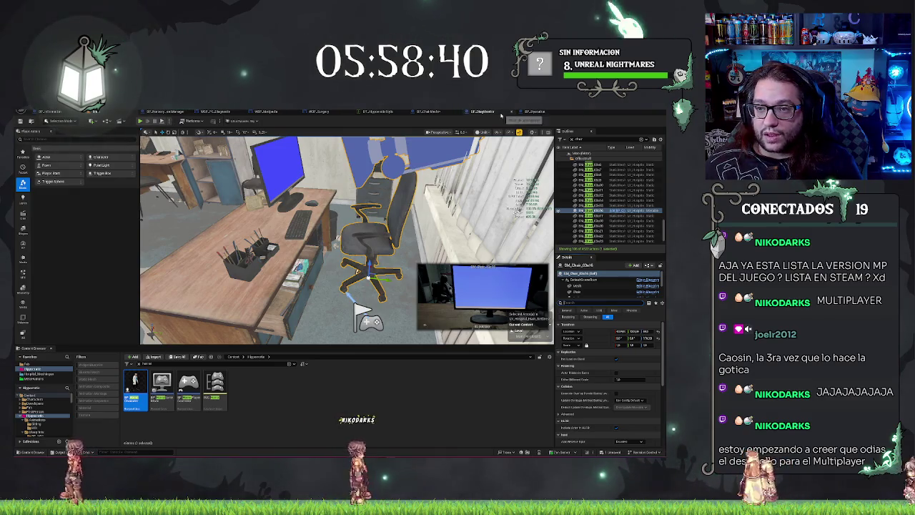
# Recompile BP_ChairMedic, save the office map with Ctrl+S, and deselect the chair
pyautogui.click(536, 113)
pyautogui.click(56, 121)
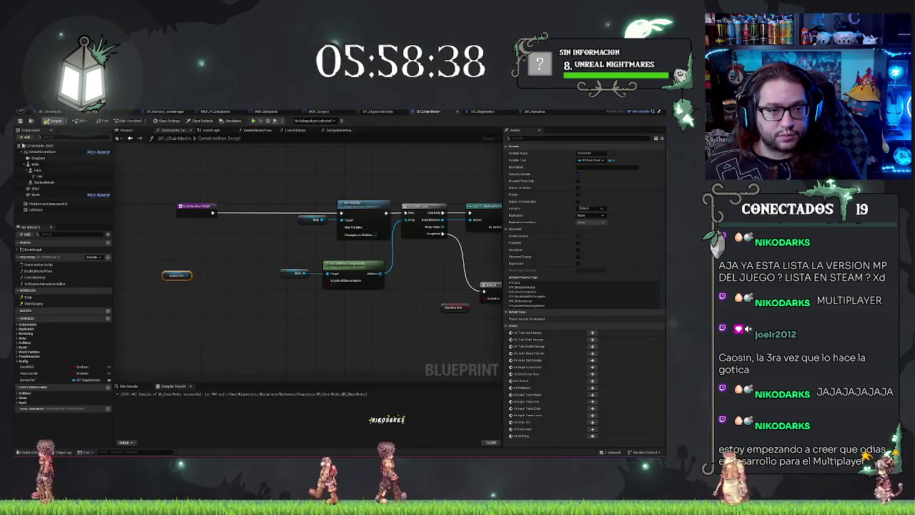
pyautogui.click(46, 112)
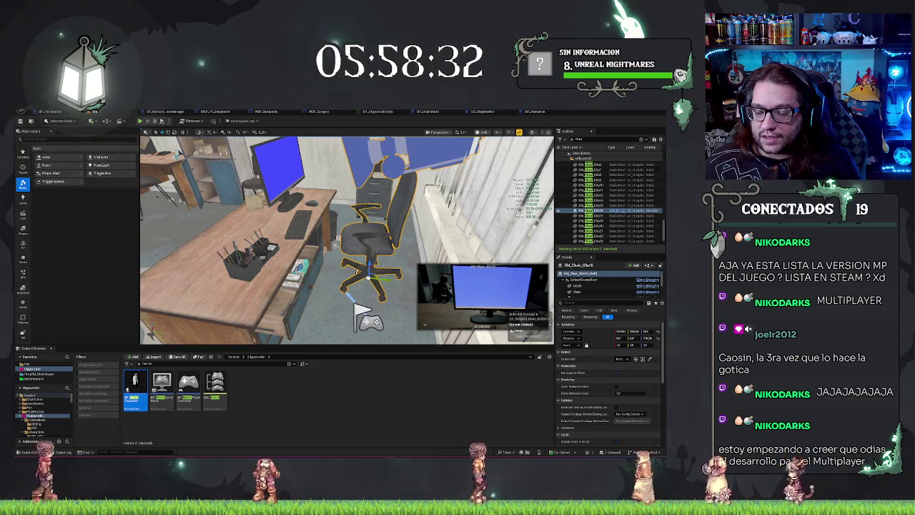
pyautogui.hotkey('ctrl', 's')
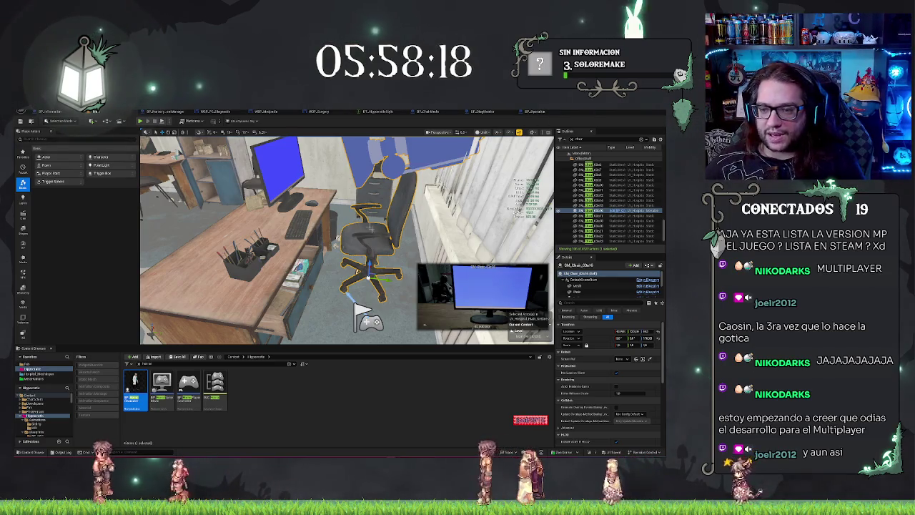
pyautogui.press('Escape')
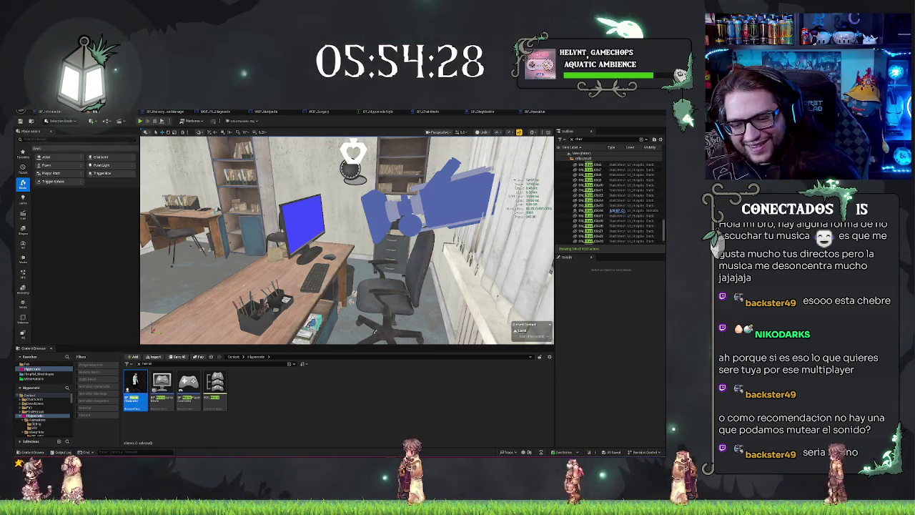
pyautogui.click(613, 210)
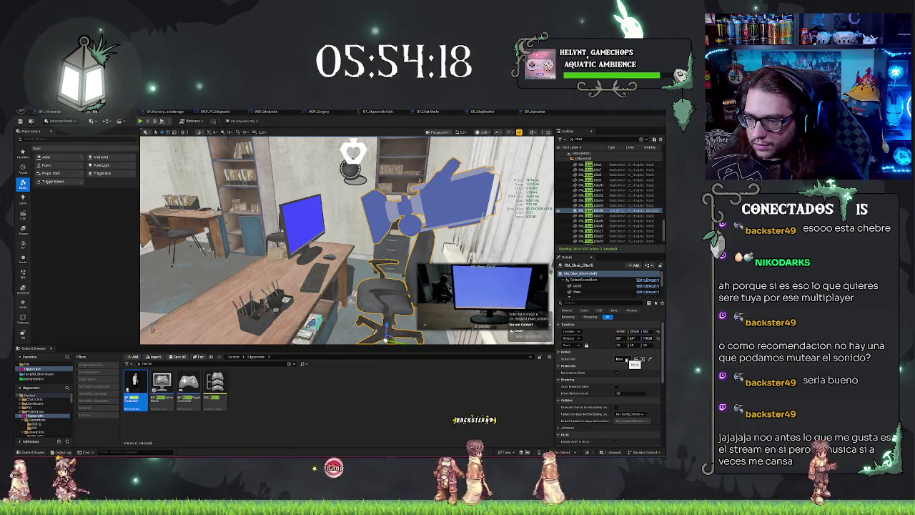
# Dismiss the chair's reference picker without assigning anything, then bring up BP_Operation's Event Graph
pyautogui.click(619, 359)
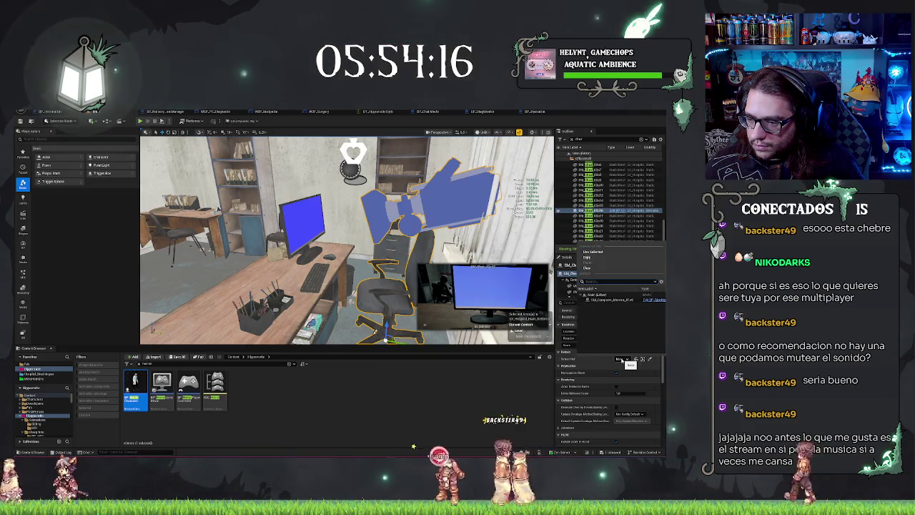
pyautogui.click(587, 345)
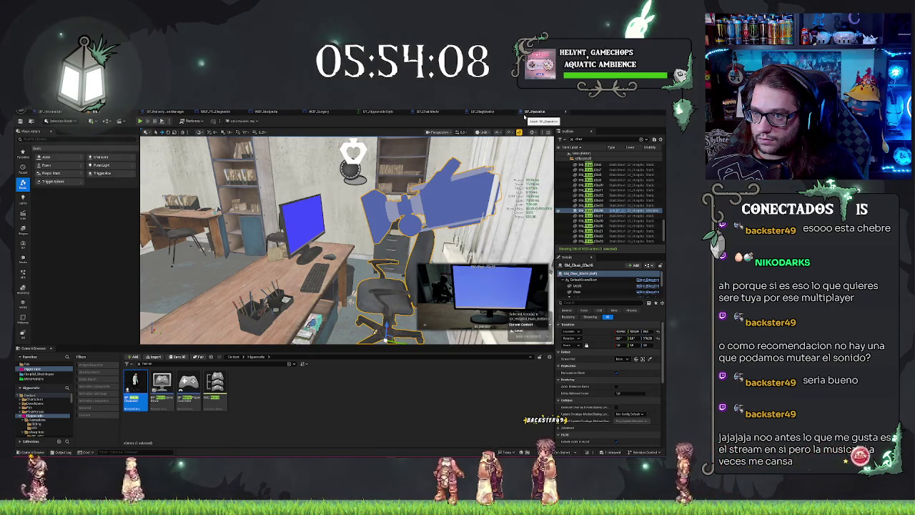
pyautogui.click(483, 111)
pyautogui.click(527, 112)
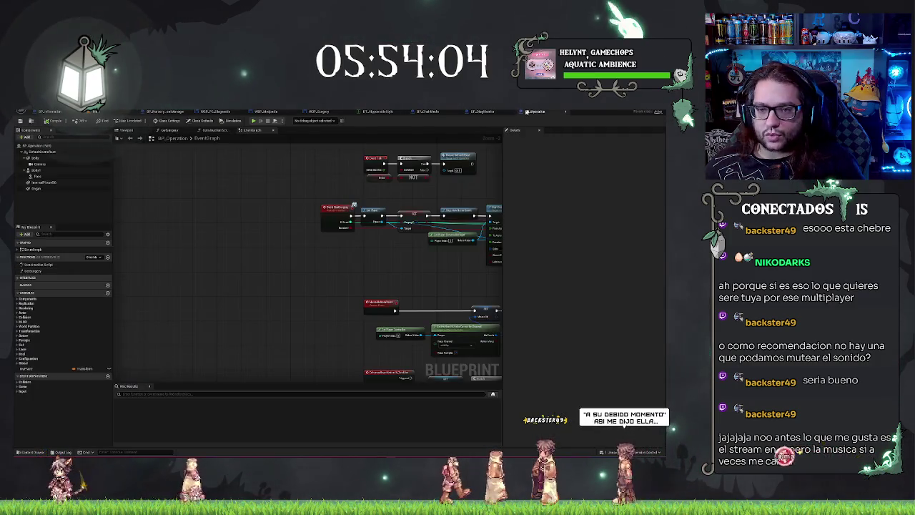
# Check BP_ChairMedic, then go back to the office level and save it with Ctrl+S
pyautogui.click(429, 112)
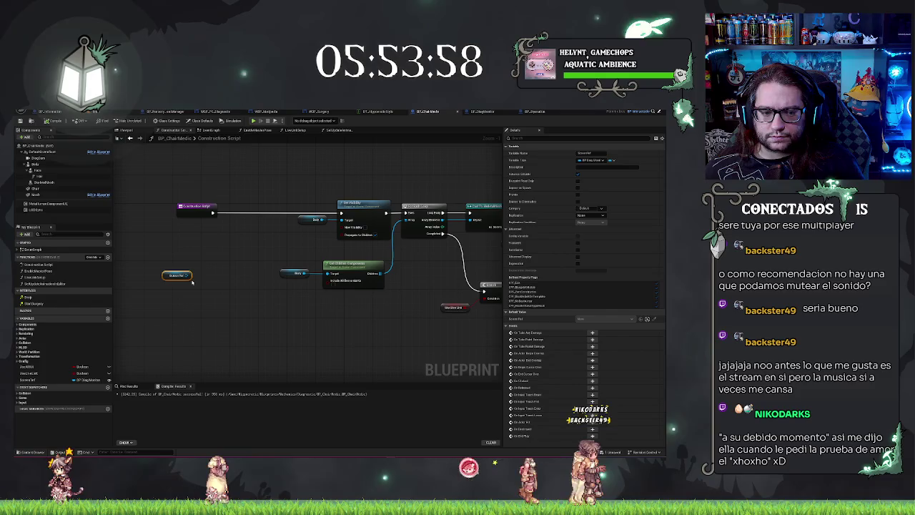
pyautogui.click(93, 112)
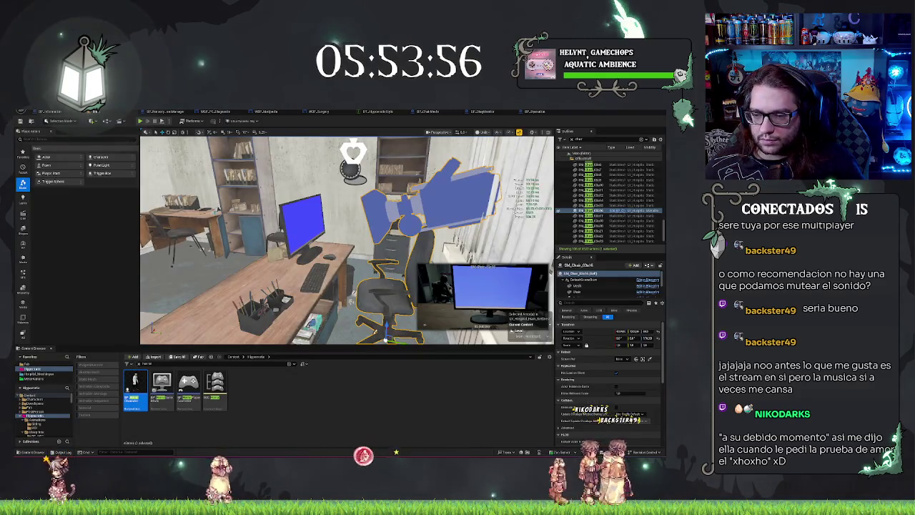
pyautogui.hotkey('ctrl', 's')
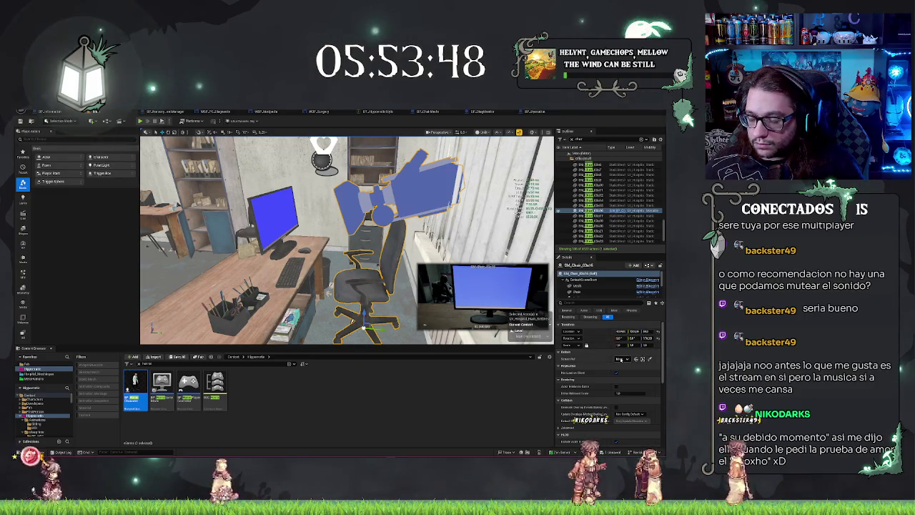
# Set the chair's reference to the computer monitor, then bring up BP_ChairMedic's Construction Script
pyautogui.click(619, 358)
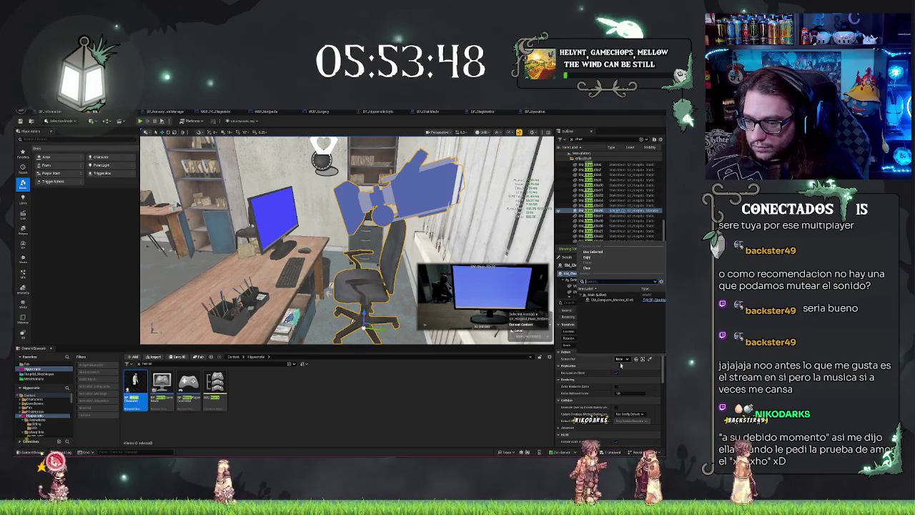
pyautogui.click(602, 300)
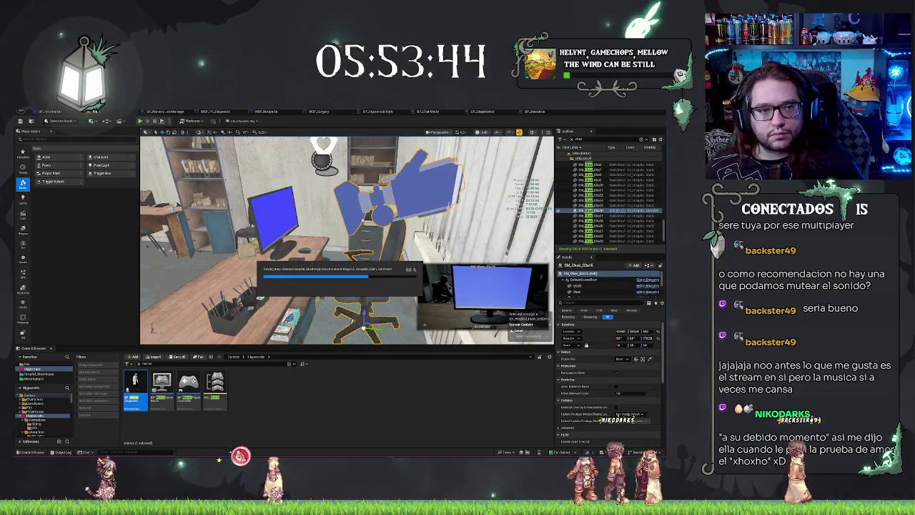
pyautogui.click(622, 358)
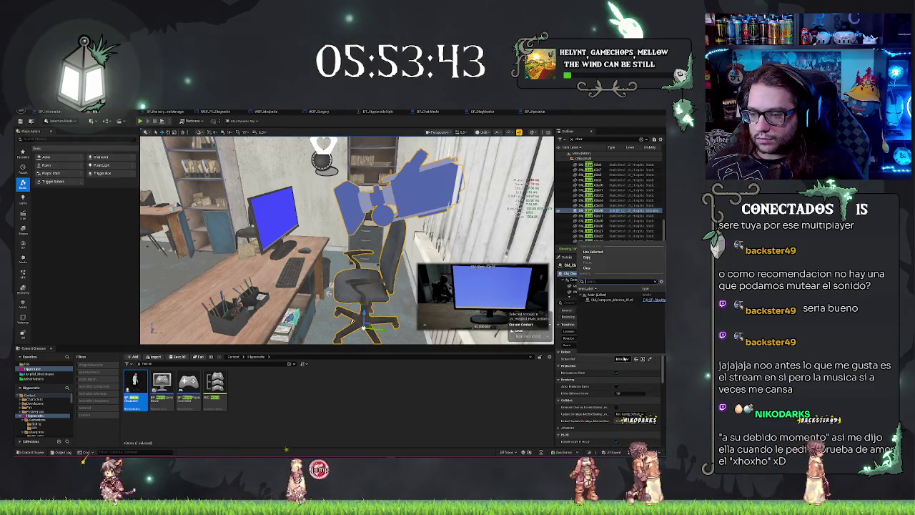
pyautogui.click(603, 299)
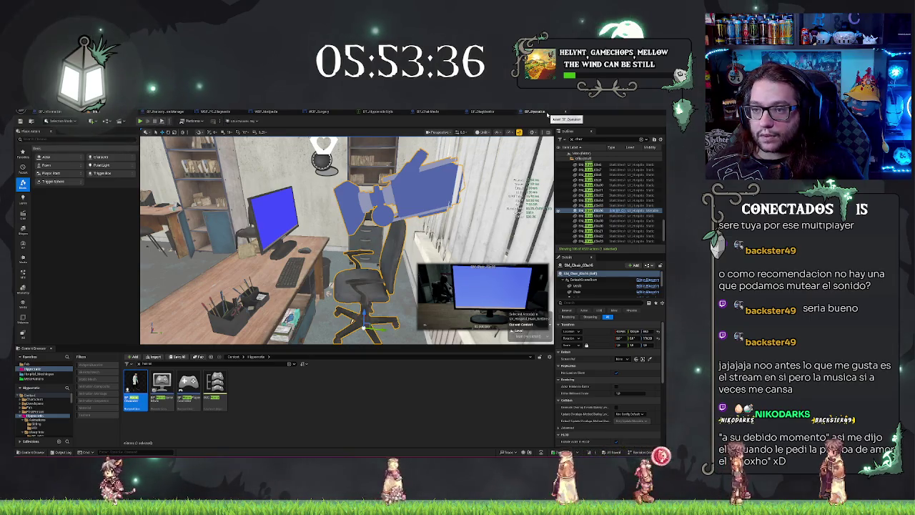
pyautogui.click(413, 113)
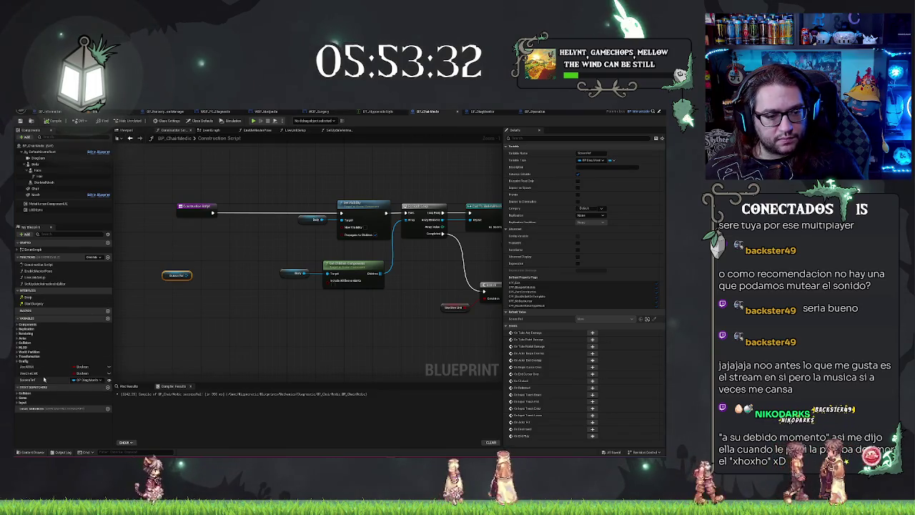
# Select ScreenRef, recompile BP_ChairMedic, return to the level, and Alt+Tab to the Epic Games Launcher
pyautogui.click(52, 380)
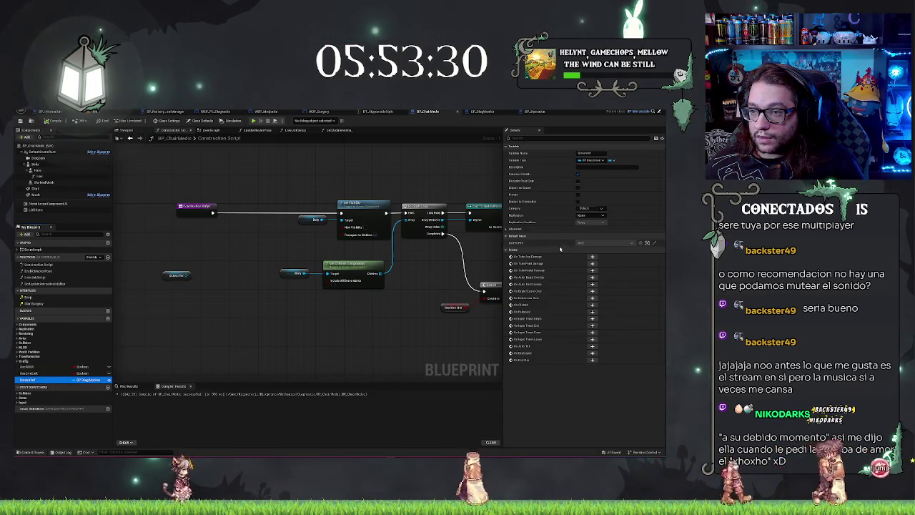
pyautogui.click(52, 120)
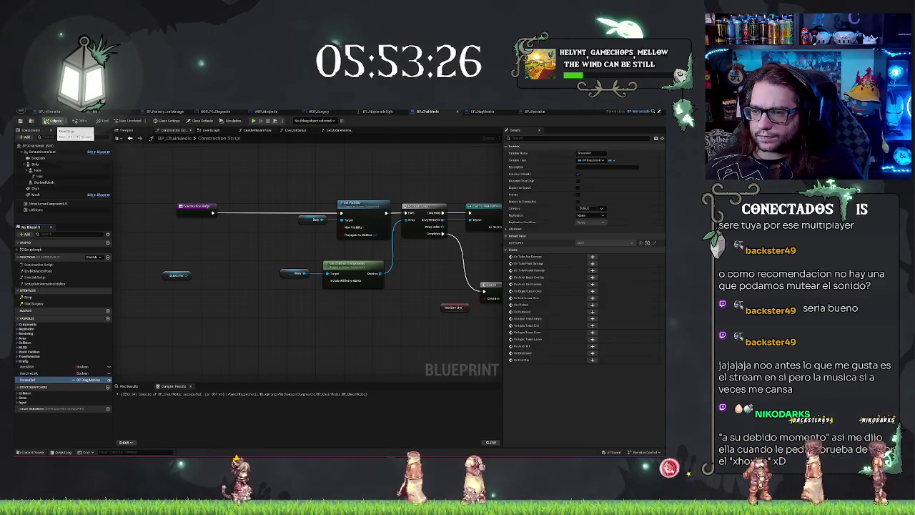
pyautogui.click(131, 111)
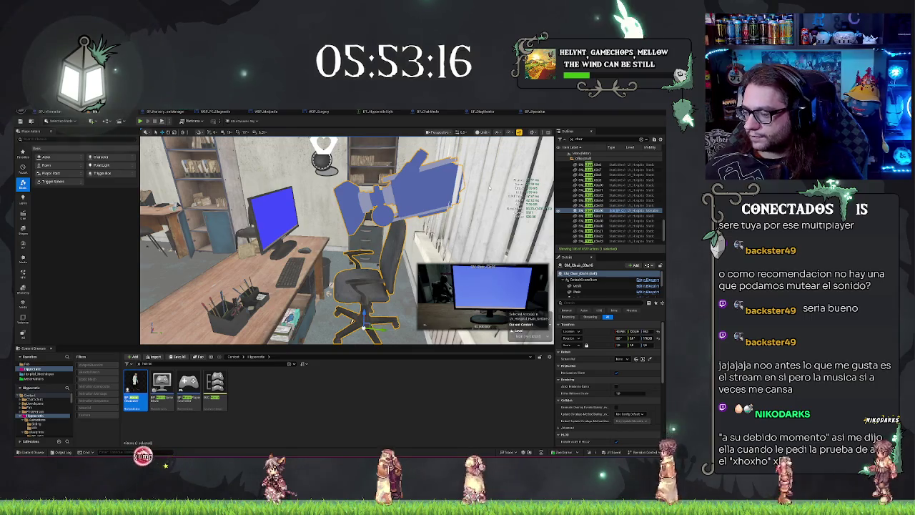
pyautogui.hotkey('alt', 'Tab')
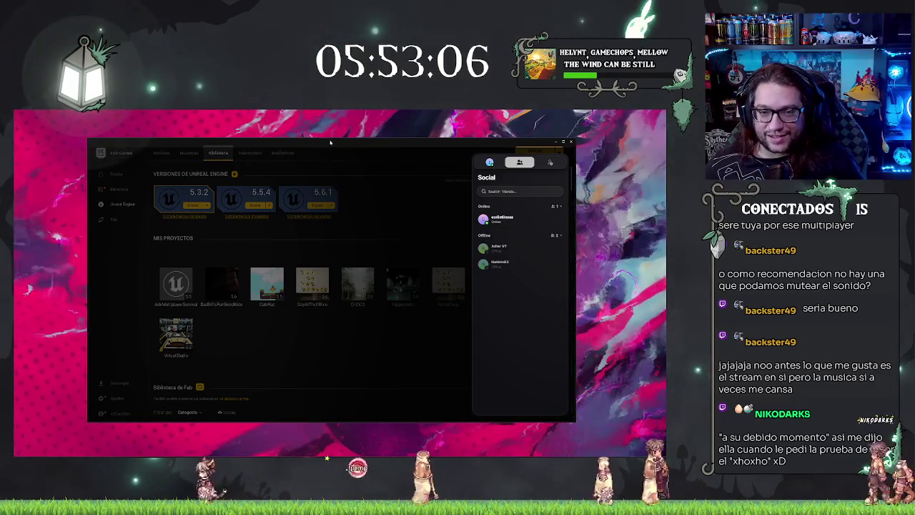
# Close the friends list to reveal all projects and right-click the TEST project
pyautogui.click(390, 193)
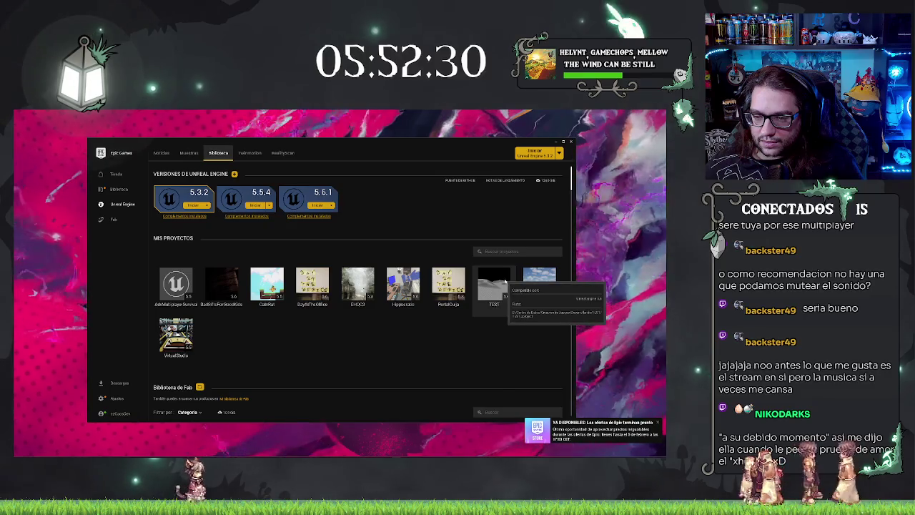
pyautogui.rightClick(505, 283)
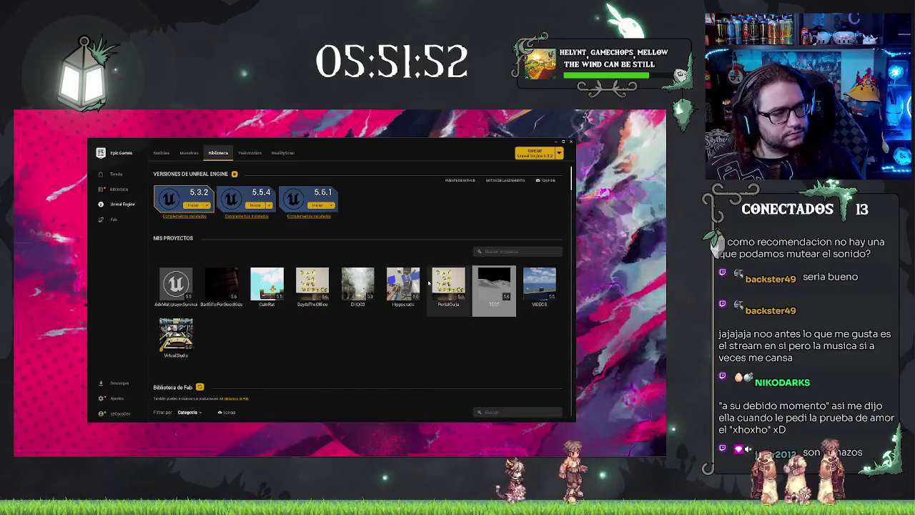
# Choose the Hippocratic project tile in the library
pyautogui.click(402, 286)
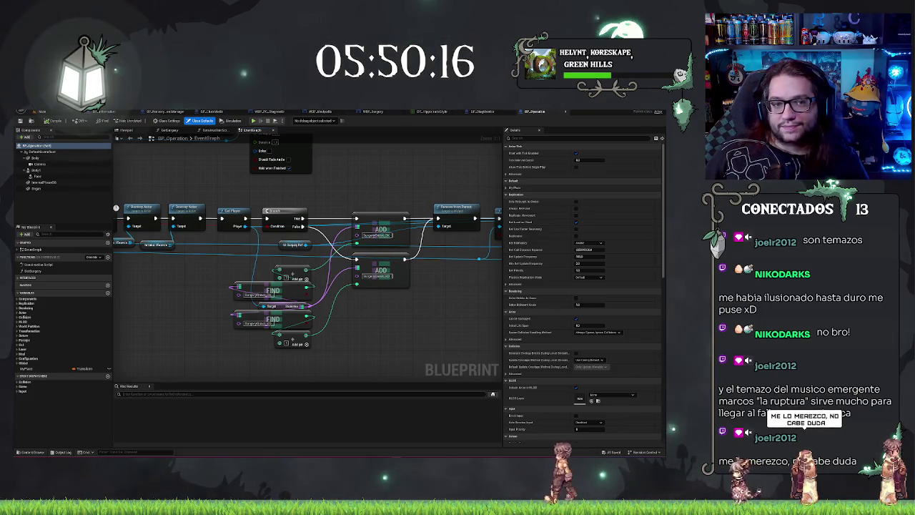
# Switch from the BP_Operation Event Graph back to the office level
pyautogui.click(43, 110)
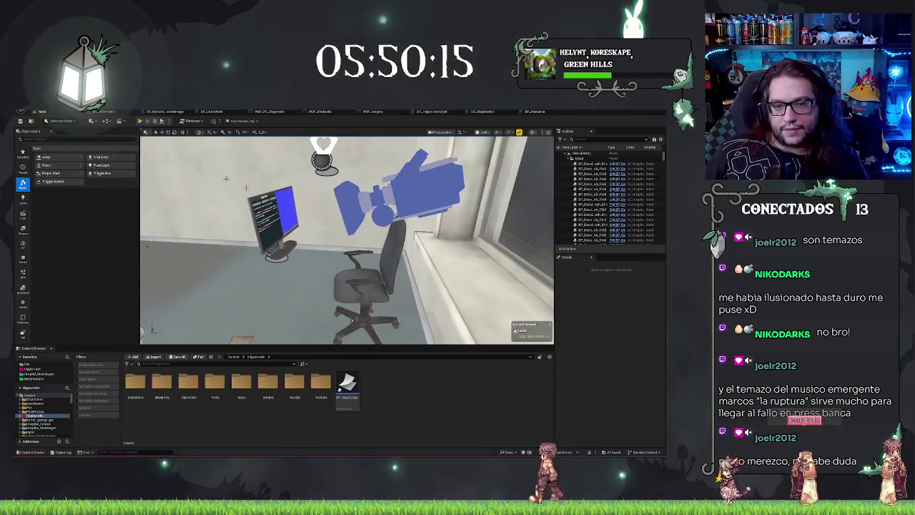
# Select everything from PointLight down to the decals in the Outliner and unhide it with Ctrl+H
pyautogui.click(372, 286)
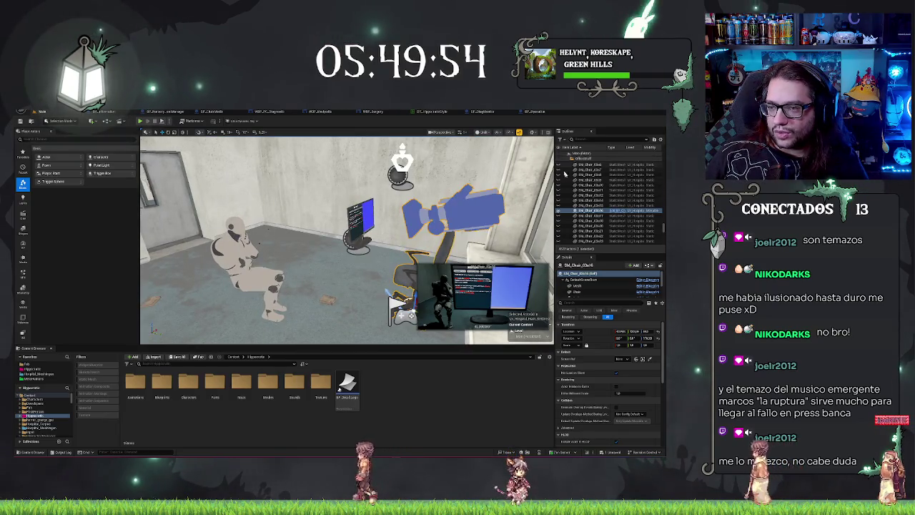
pyautogui.scroll(-3, 572, 176)
pyautogui.scroll(-3, 572, 176)
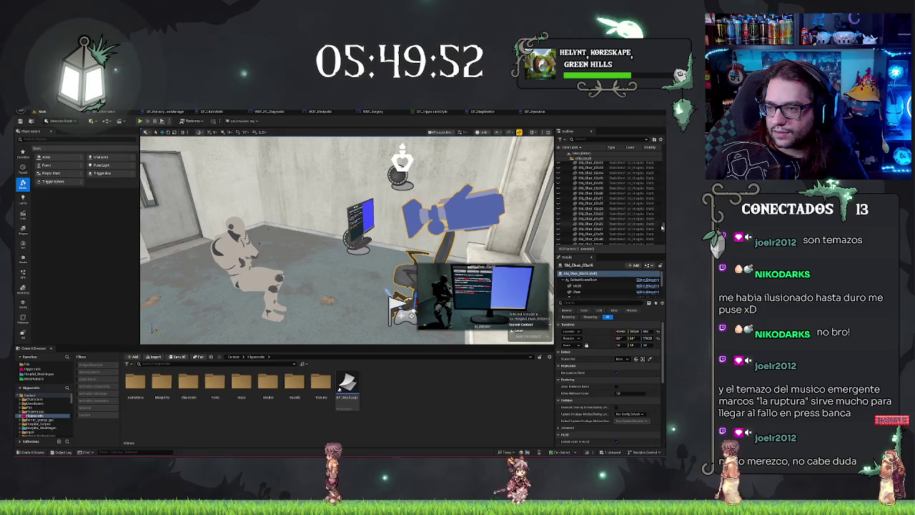
pyautogui.scroll(5, 664, 227)
pyautogui.click(591, 165)
pyautogui.scroll(-3, 662, 236)
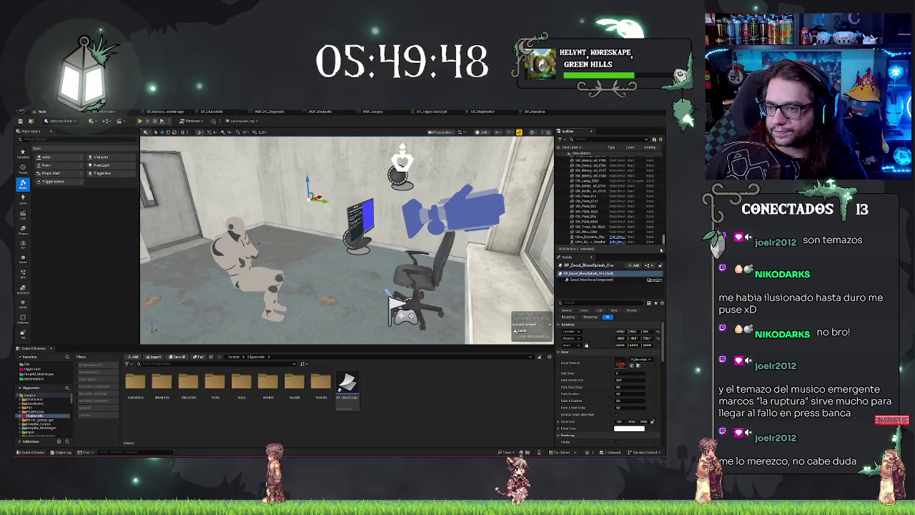
pyautogui.scroll(-10, 662, 236)
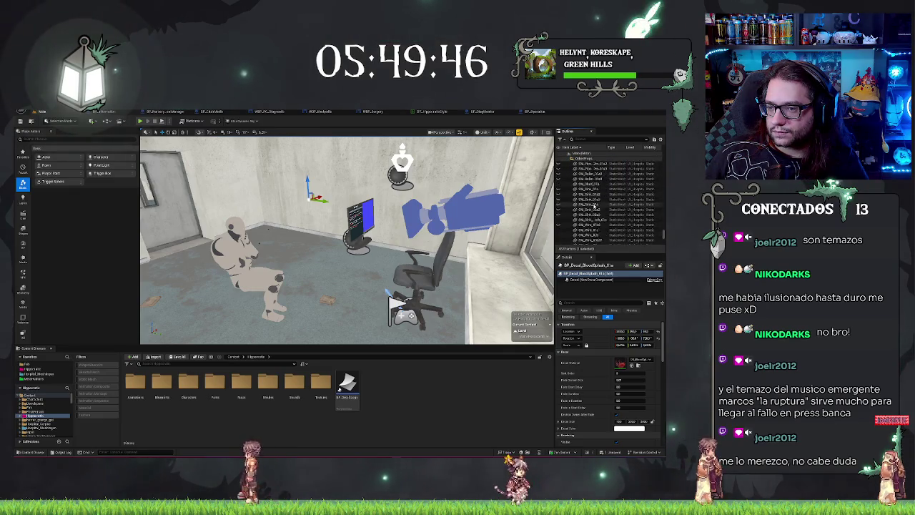
pyautogui.scroll(10, 593, 205)
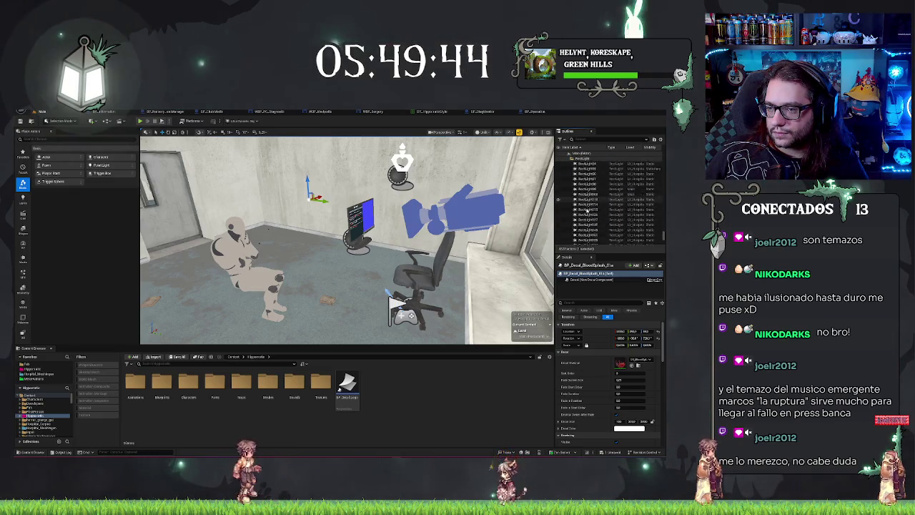
pyautogui.keyDown('shift'); pyautogui.click(586, 164); pyautogui.keyUp('shift')
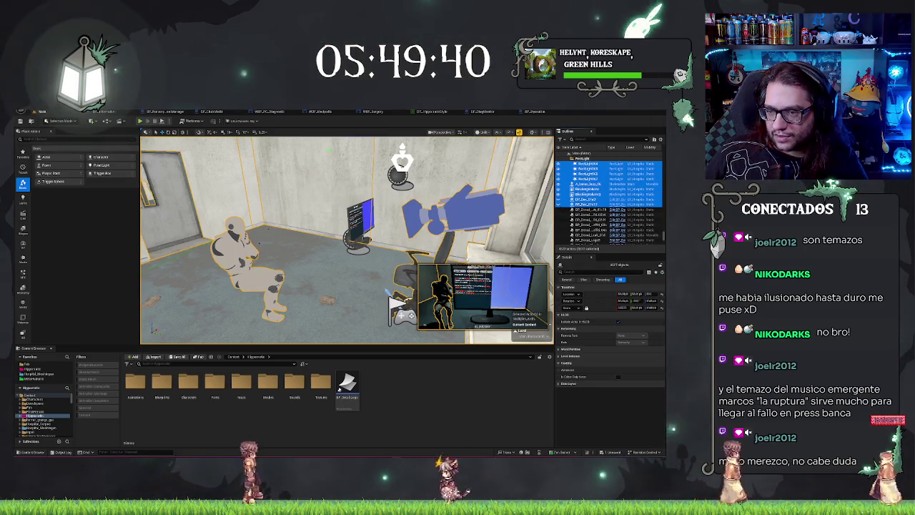
pyautogui.hotkey('ctrl', 'h')
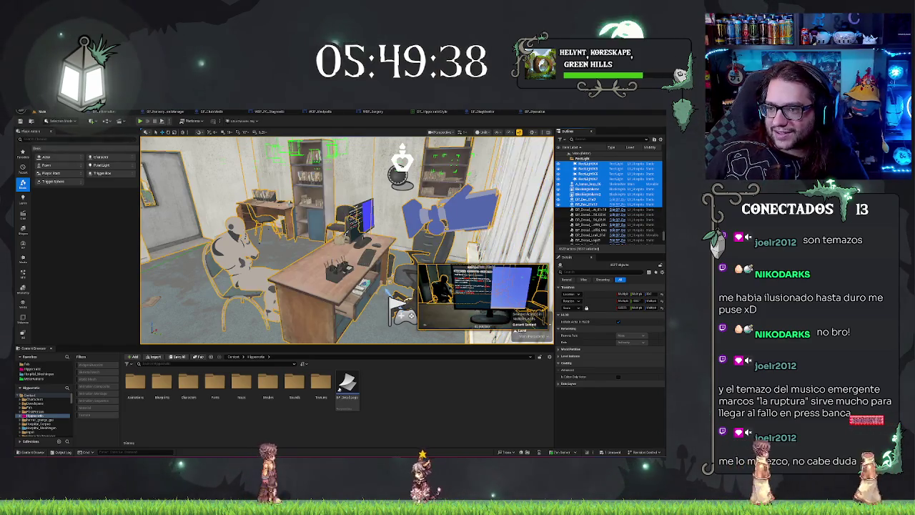
pyautogui.press('Escape')
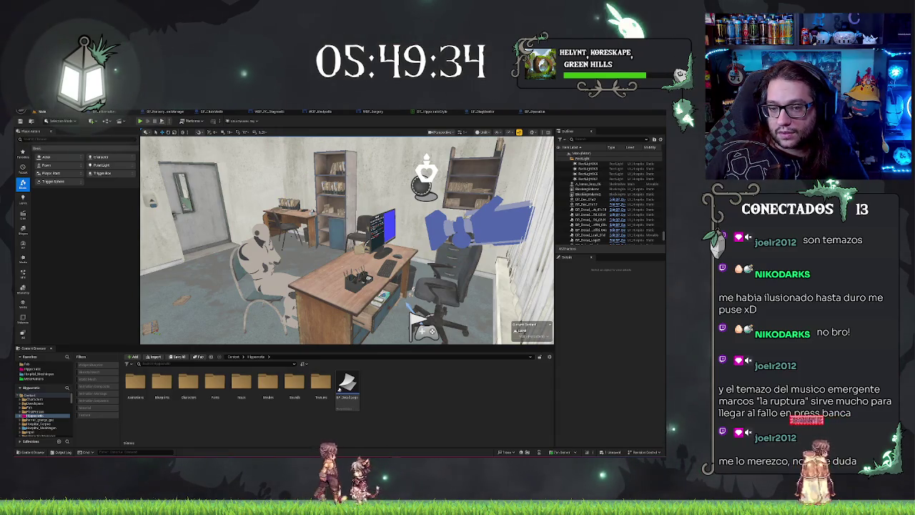
# Select the computer monitor and office chair, then close the BP_Hygiene Blueprint editor
pyautogui.click(396, 223)
pyautogui.click(463, 240)
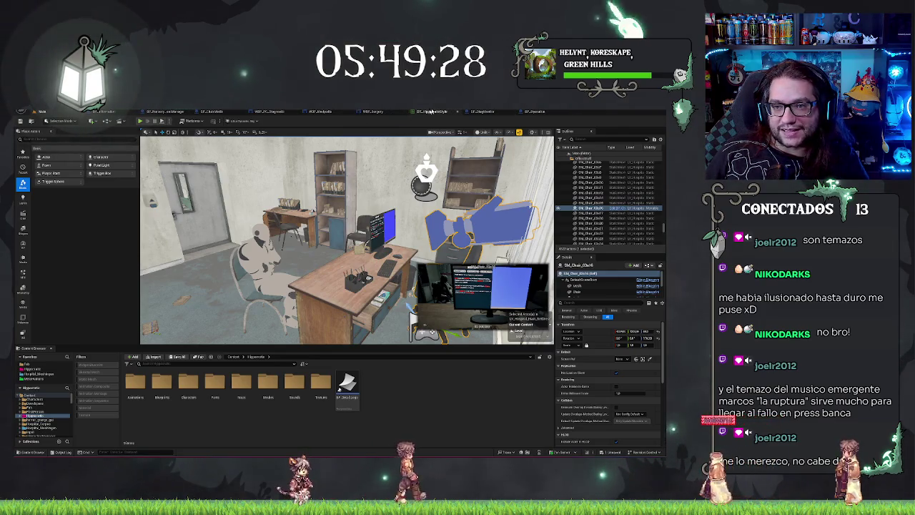
pyautogui.click(463, 112)
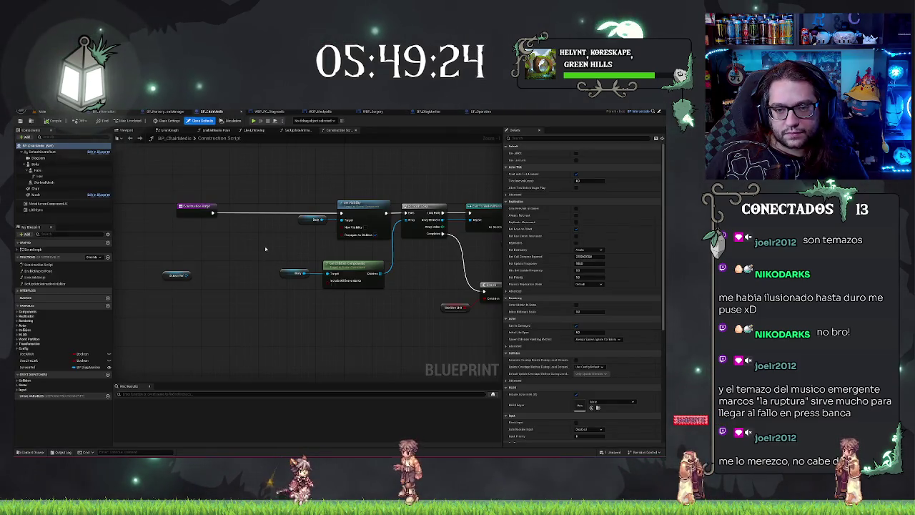
# Make the SceneRef variable Instance Editable and confirm the variable type change
pyautogui.moveTo(264, 247)
pyautogui.mouseDown()
pyautogui.moveTo(146, 247)
pyautogui.moveTo(303, 235)
pyautogui.mouseUp()
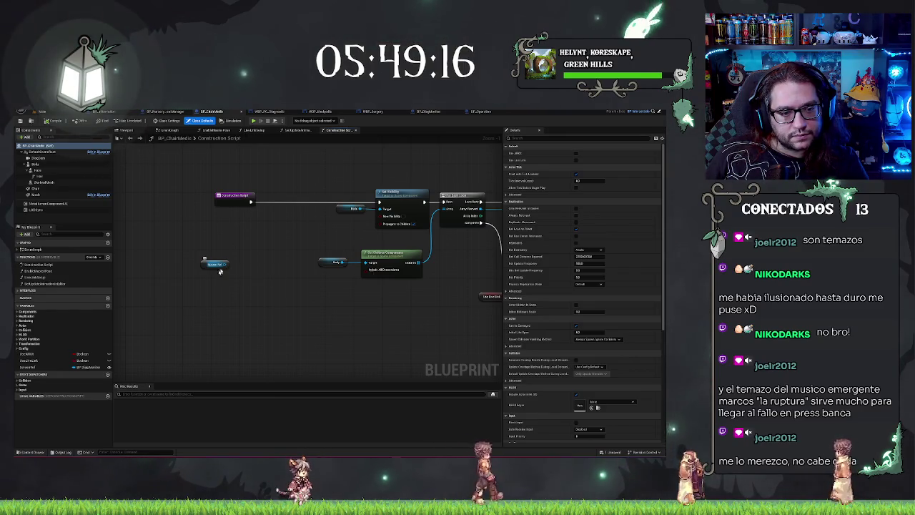
pyautogui.click(49, 366)
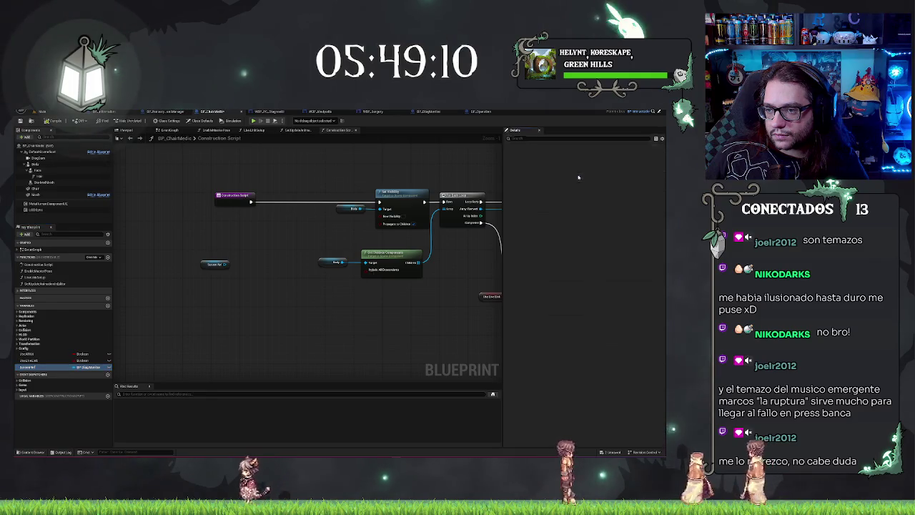
pyautogui.click(577, 175)
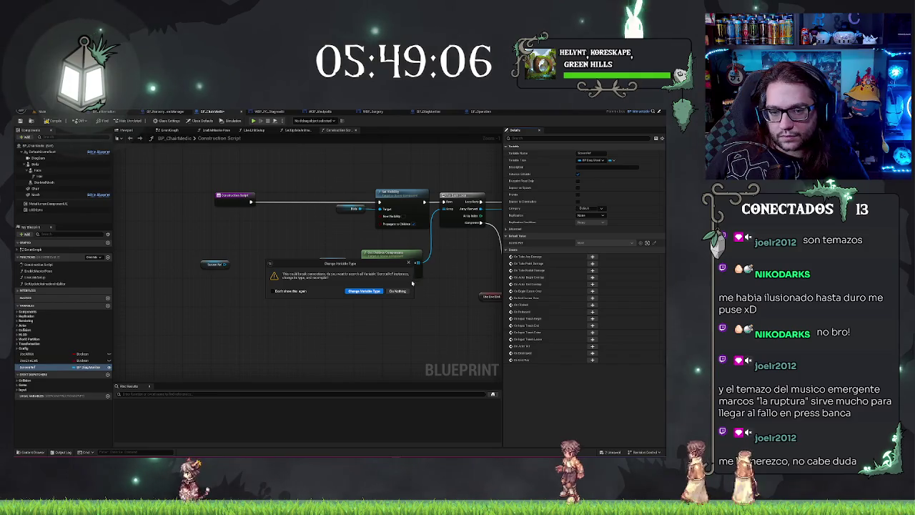
pyautogui.click(398, 291)
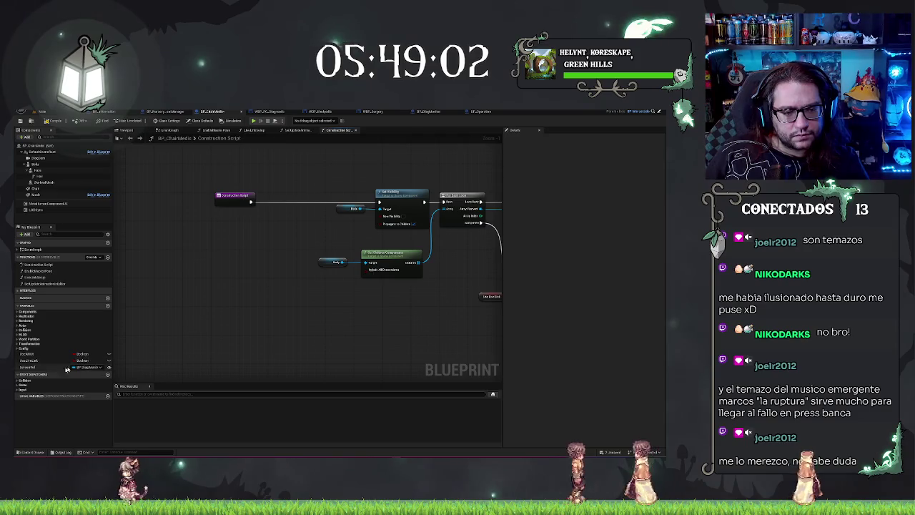
# Set SceneRef's container type, save all with Ctrl+Shift+S, and return to the level
pyautogui.click(43, 366)
pyautogui.click(612, 161)
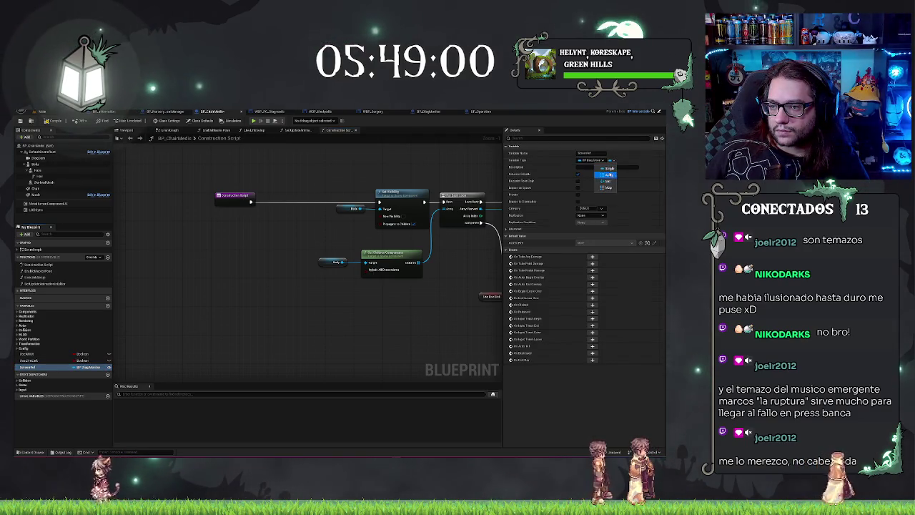
pyautogui.click(609, 169)
pyautogui.hotkey('ctrl', 'shift', 's')
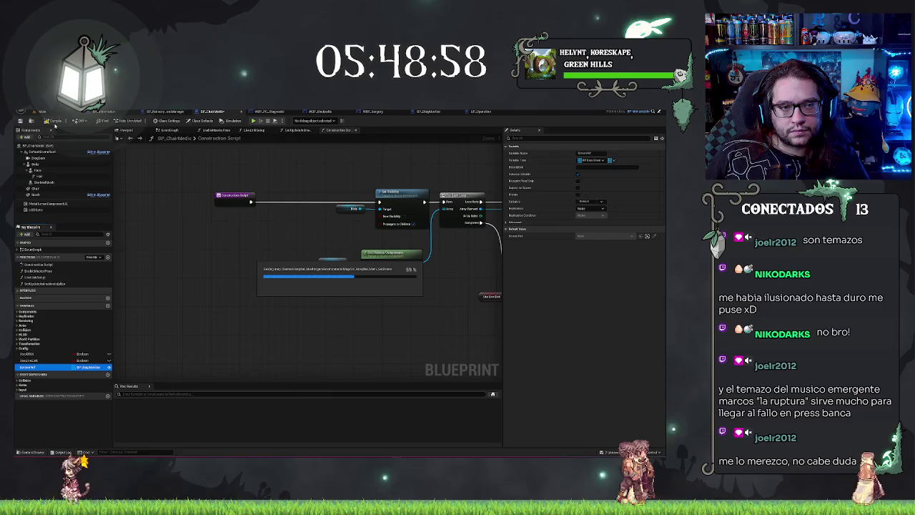
pyautogui.click(41, 111)
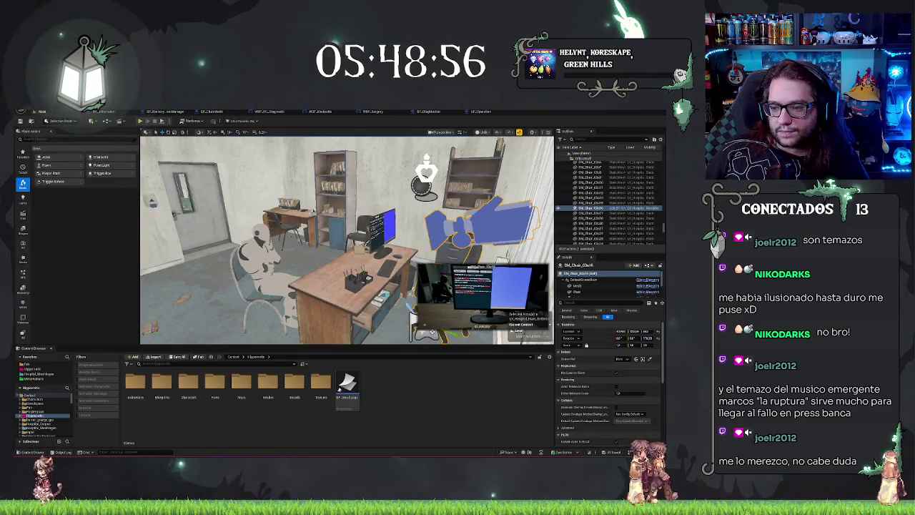
# Focus the view on the medic chair and expand its Scene Ref mesh property in Details
pyautogui.press('f')
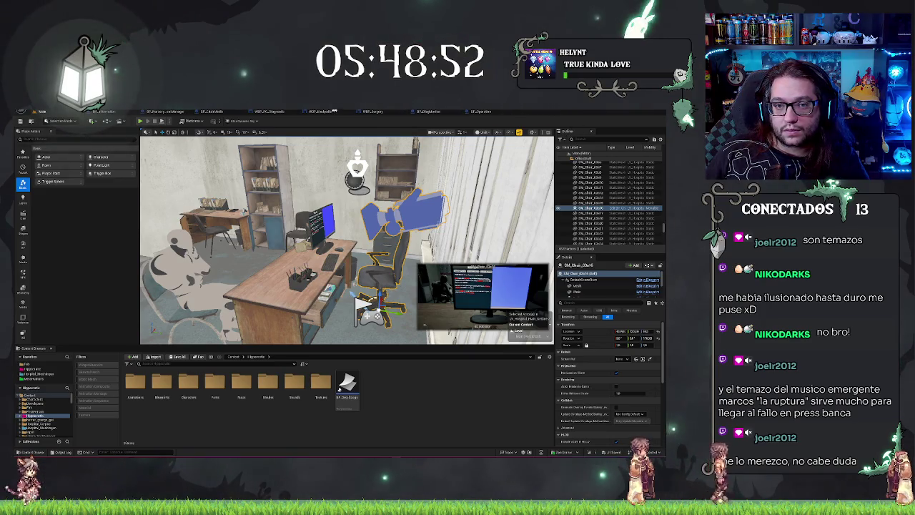
pyautogui.click(203, 112)
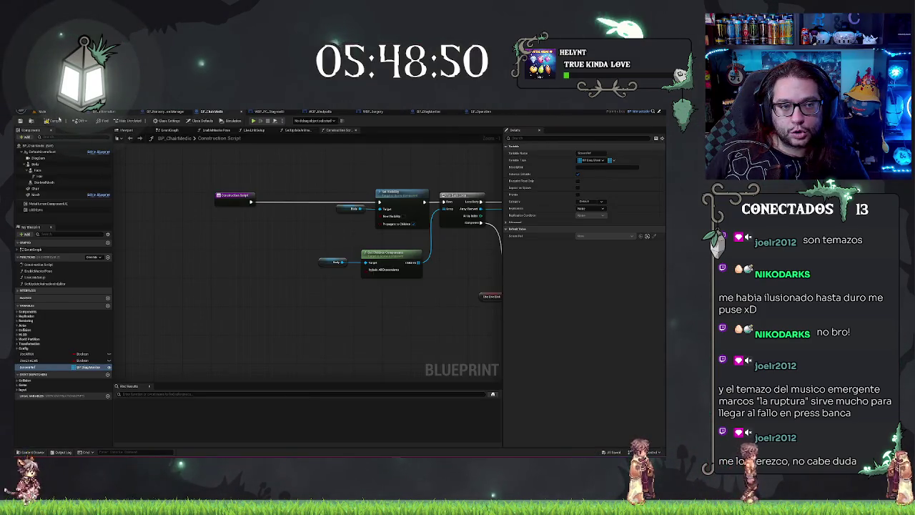
pyautogui.click(42, 111)
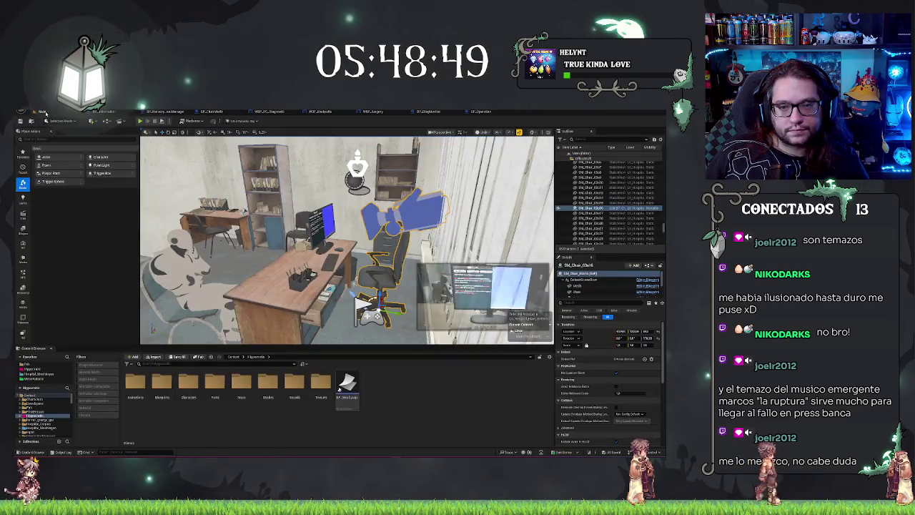
pyautogui.click(644, 361)
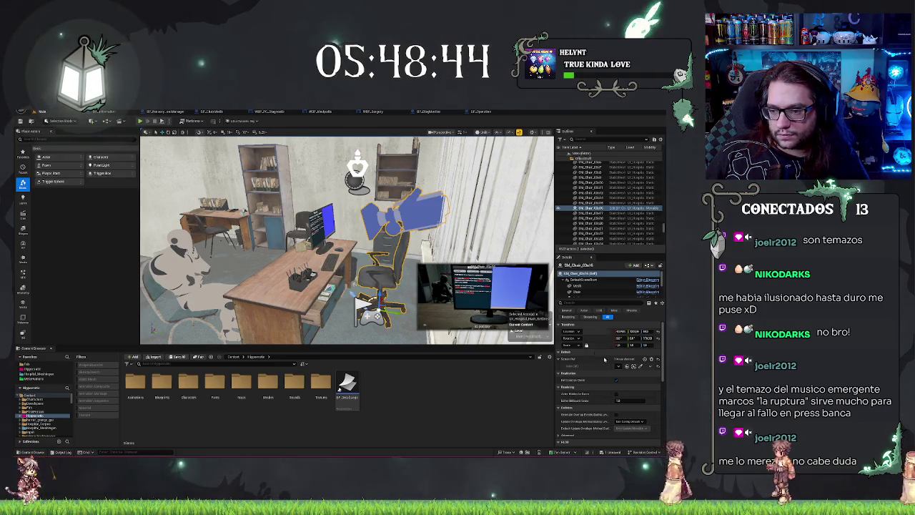
pyautogui.click(619, 366)
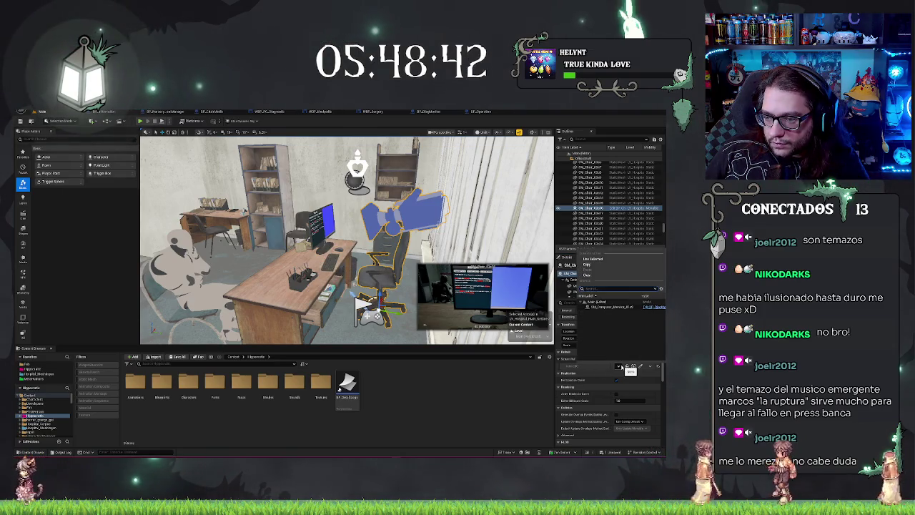
pyautogui.press('Escape')
# Clear the Scene Ref mesh entry and select the computer monitor on the desk
pyautogui.moveTo(555, 358)
pyautogui.mouseDown()
pyautogui.moveTo(473, 357)
pyautogui.moveTo(549, 360)
pyautogui.mouseUp()
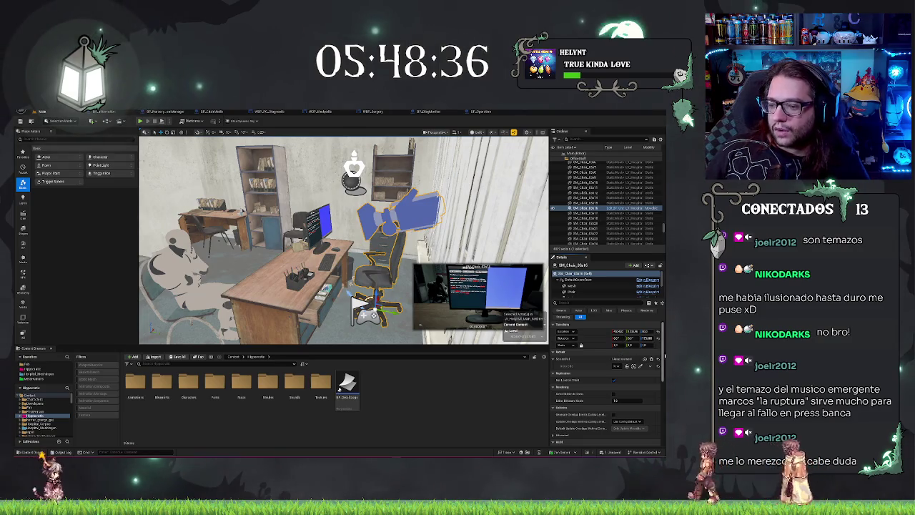
pyautogui.click(651, 358)
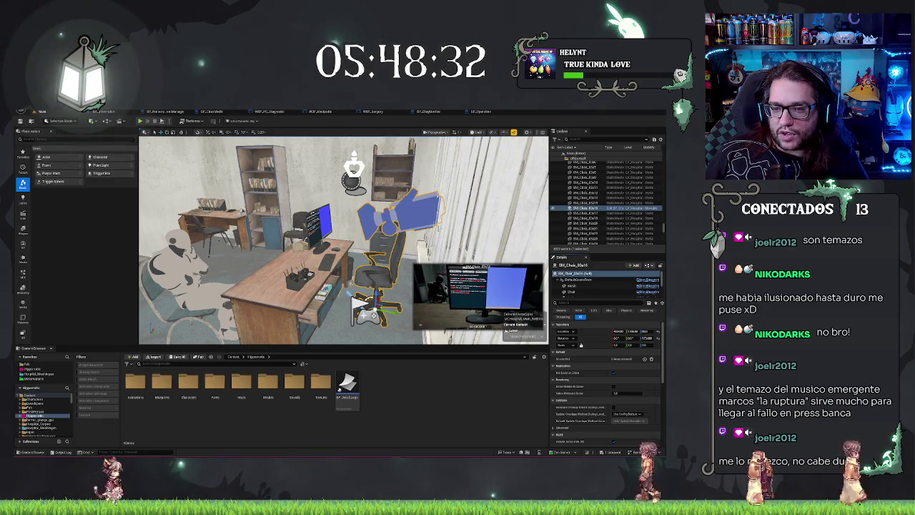
pyautogui.scroll(-5, 420, 243)
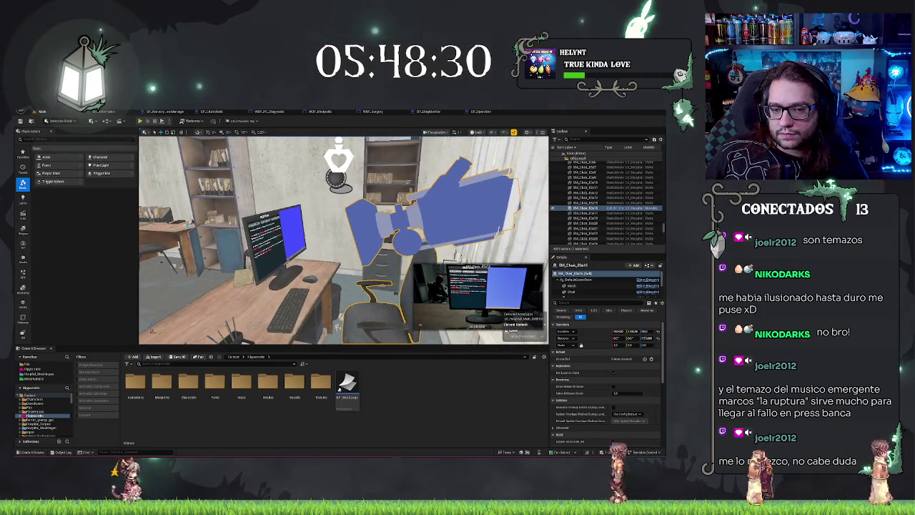
pyautogui.click(273, 236)
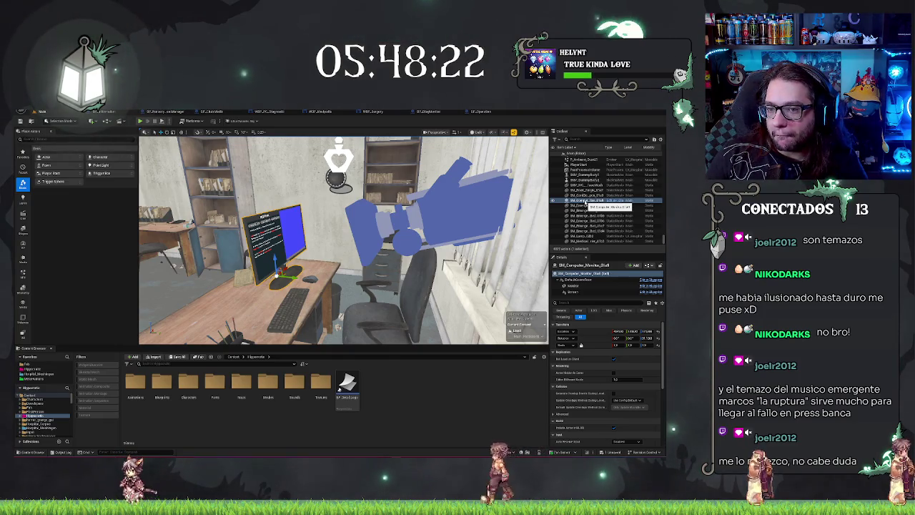
# Rename the desk monitor to 'scritorioMonitor'
pyautogui.press('F2')
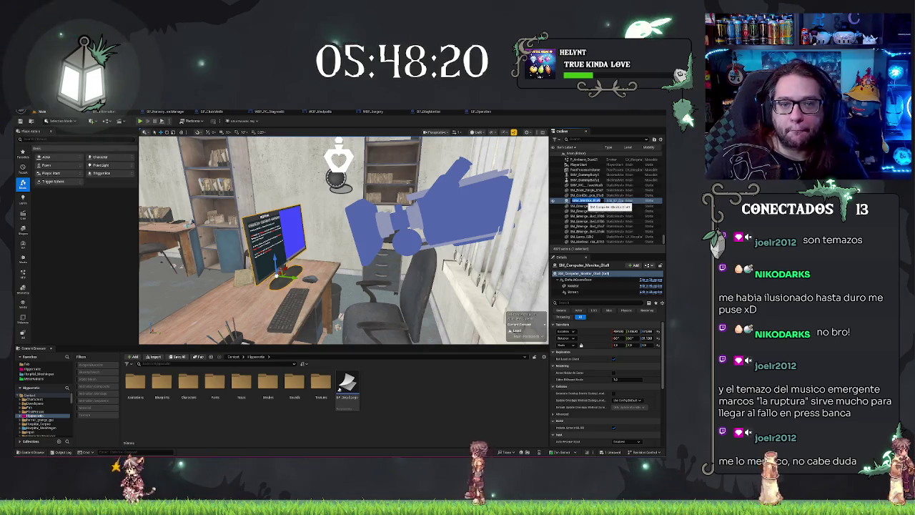
pyautogui.write('scri')
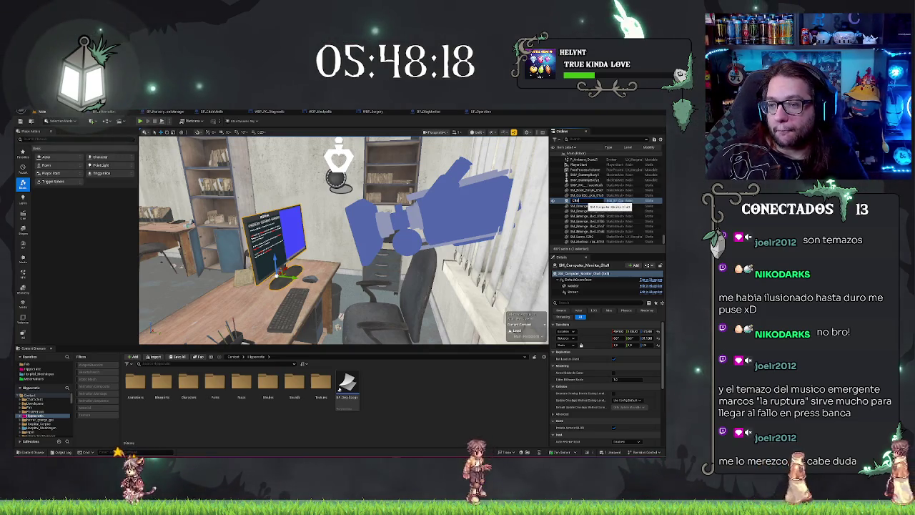
pyautogui.write('torioMonitor')
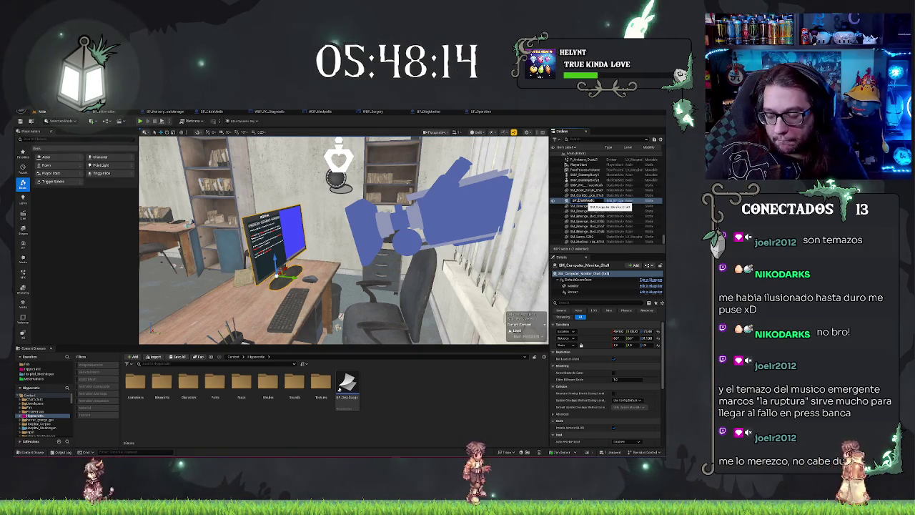
pyautogui.click(343, 334)
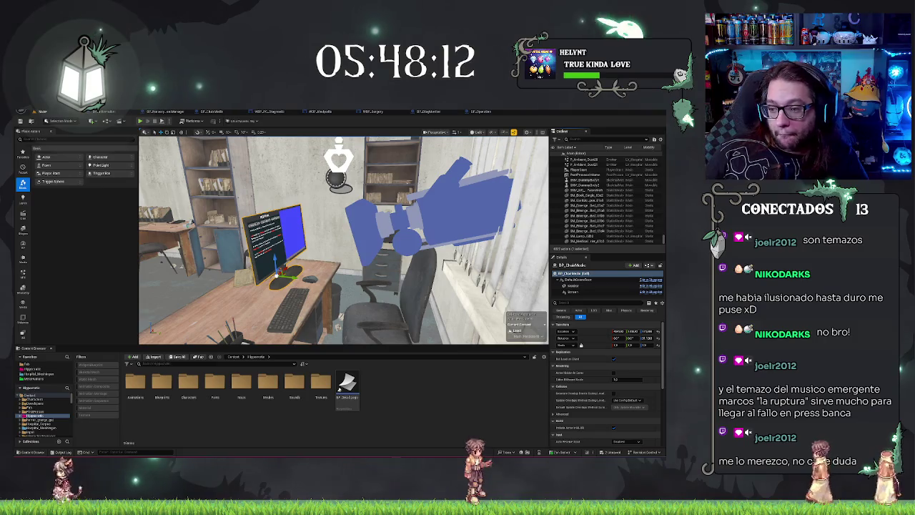
# Select the chair, collapse its Source Actor element, and save the Main map
pyautogui.click(372, 314)
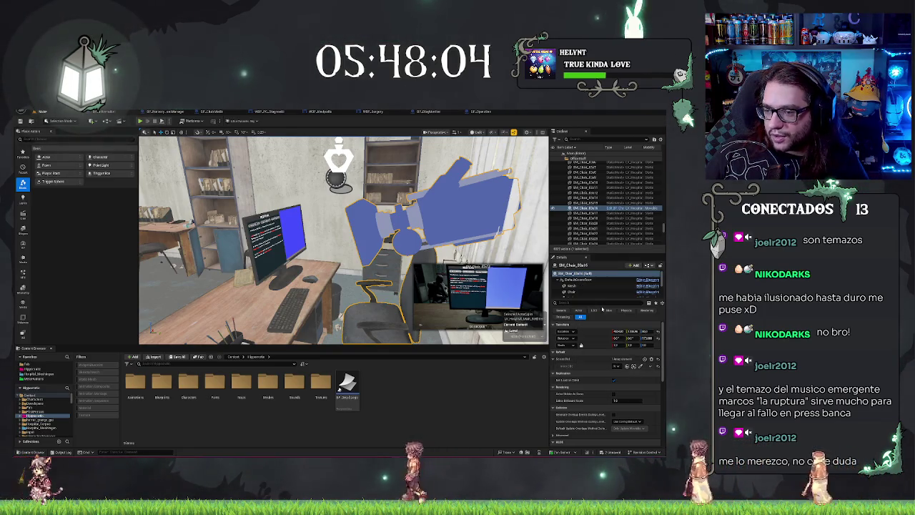
pyautogui.click(556, 359)
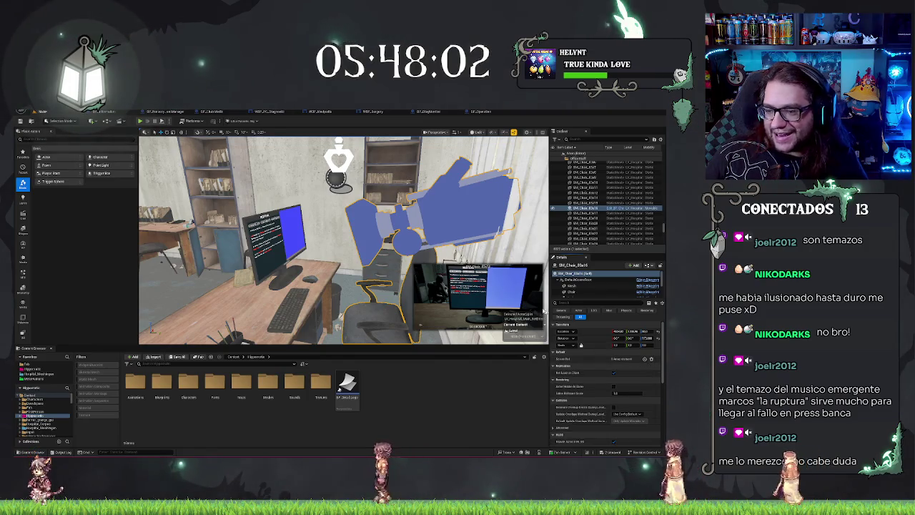
pyautogui.hotkey('ctrl', 's')
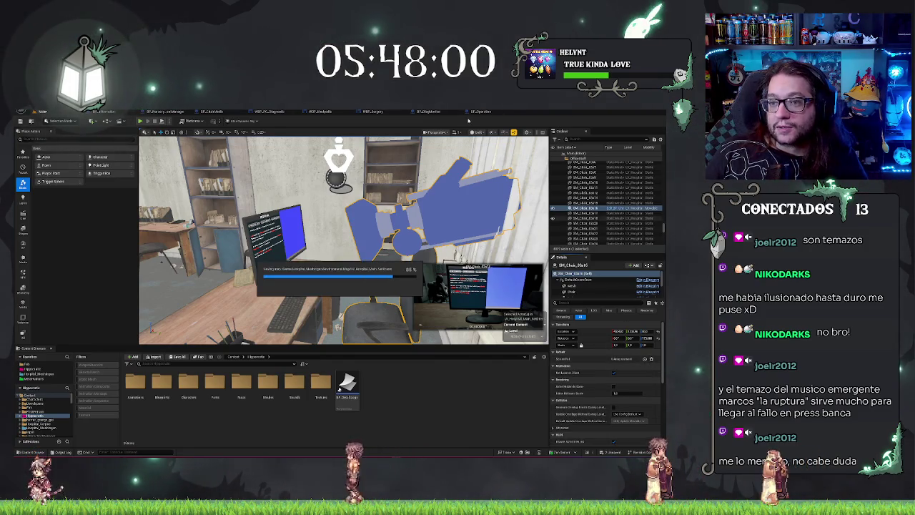
pyautogui.click(427, 112)
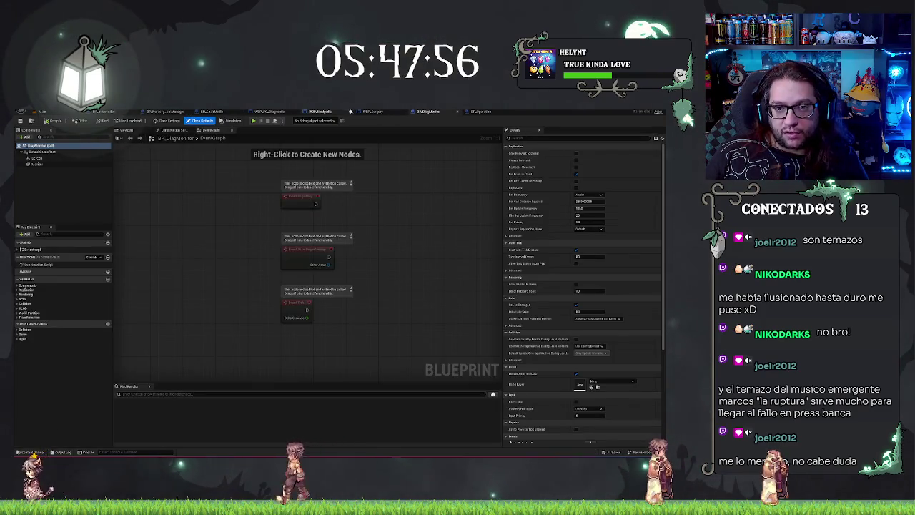
pyautogui.click(473, 112)
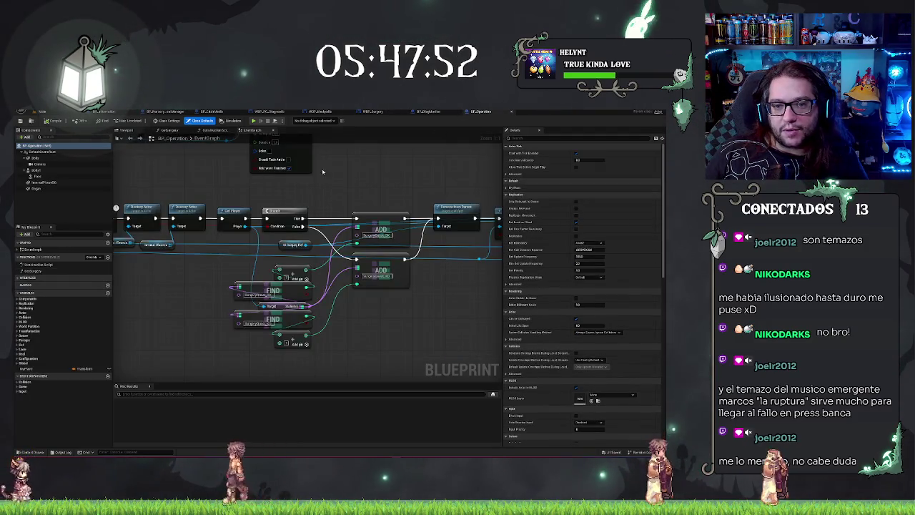
pyautogui.scroll(3, 280, 197)
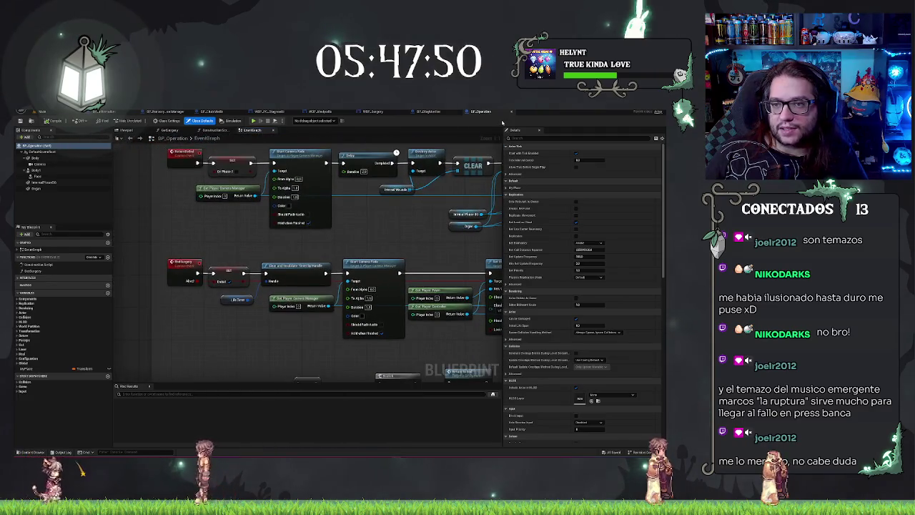
pyautogui.click(428, 112)
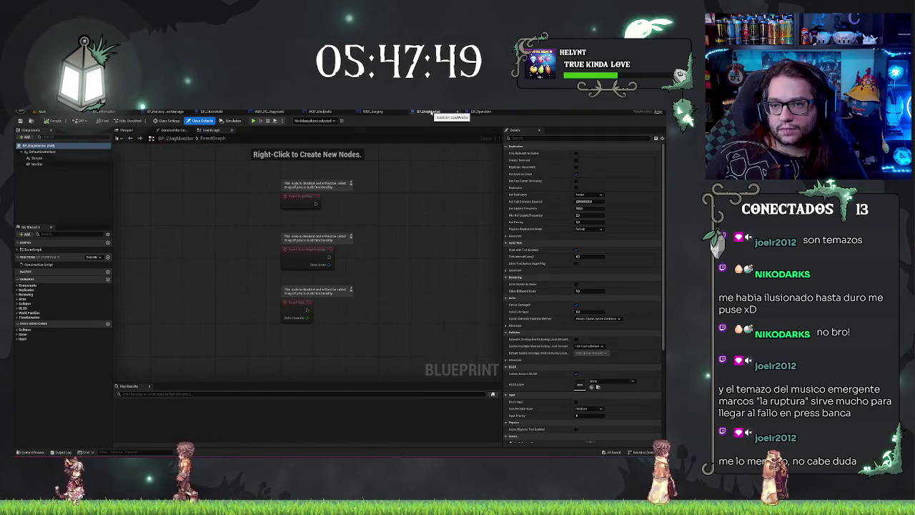
pyautogui.click(481, 114)
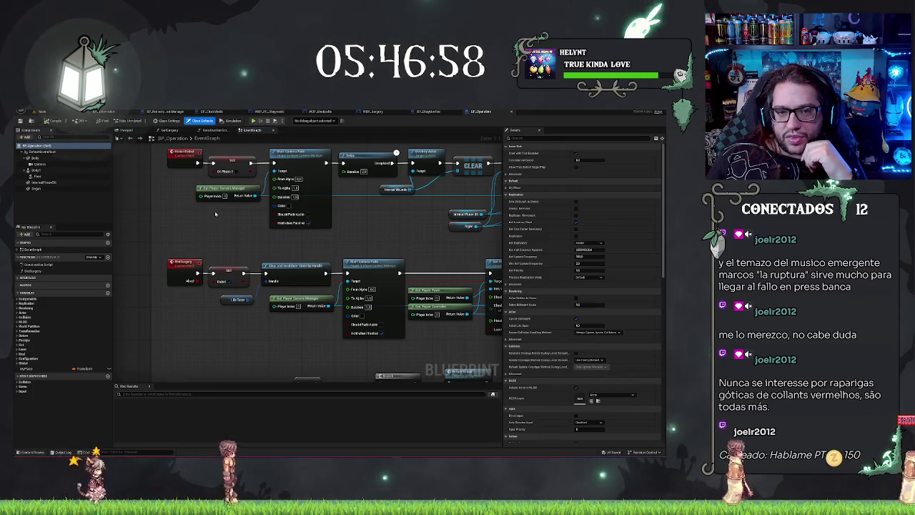
# Look over the BP_Operation graph, then go through the level to BP_ChairMedic's Construction Script
pyautogui.moveTo(397, 213); pyautogui.dragTo(316, 252)
pyautogui.scroll(-2, 317, 253)
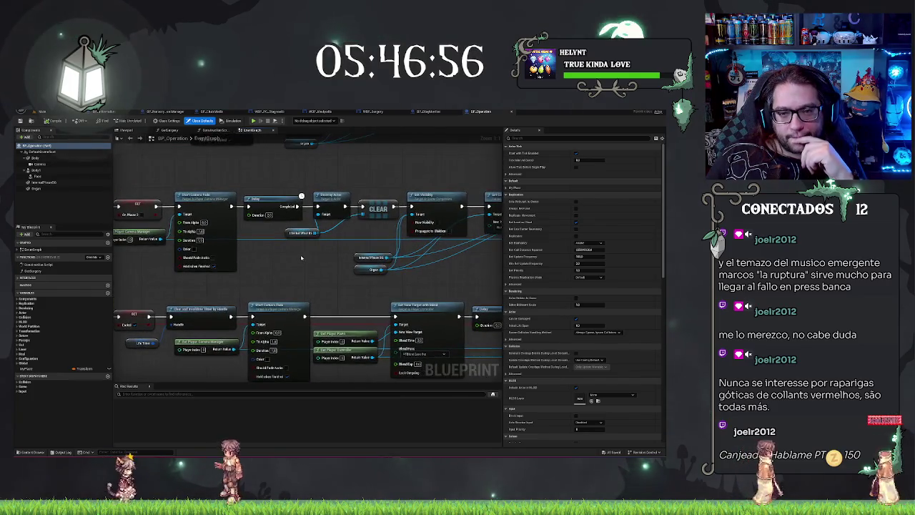
pyautogui.moveTo(244, 264)
pyautogui.mouseDown()
pyautogui.moveTo(179, 251)
pyautogui.moveTo(154, 266)
pyautogui.moveTo(165, 266)
pyautogui.mouseUp()
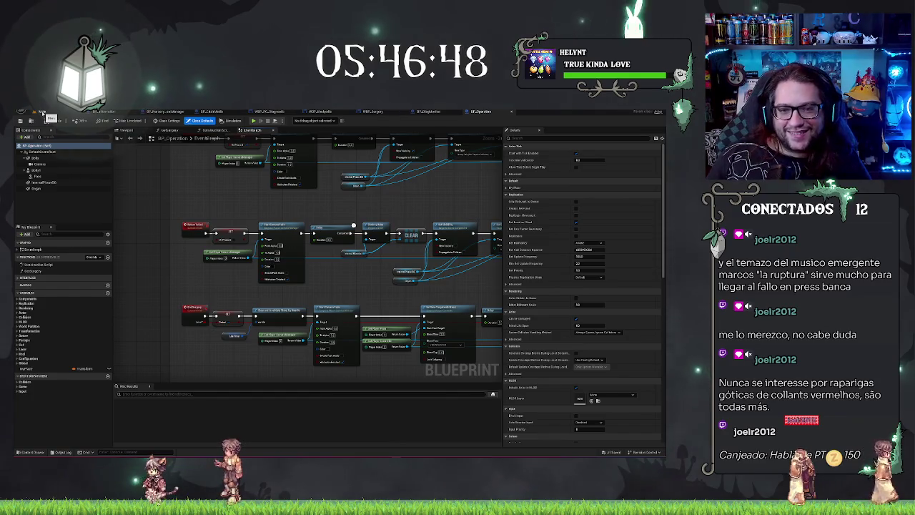
pyautogui.click(43, 113)
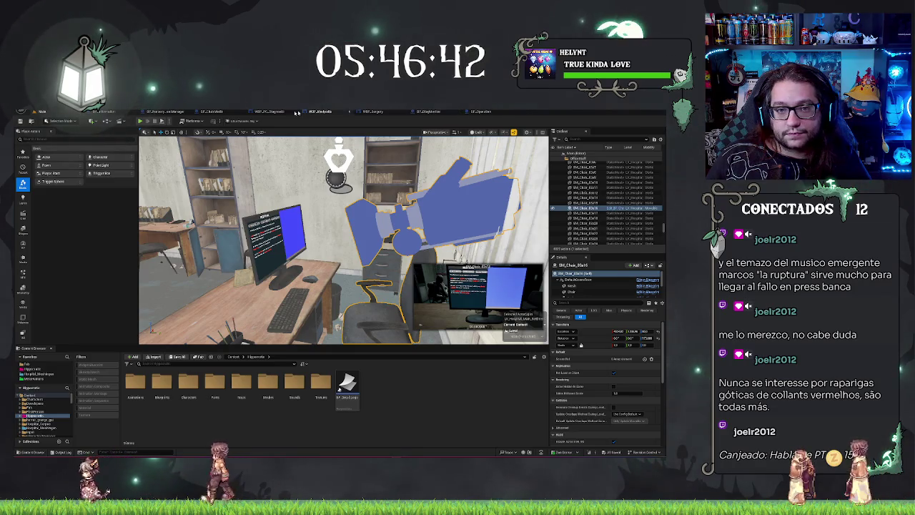
pyautogui.click(203, 113)
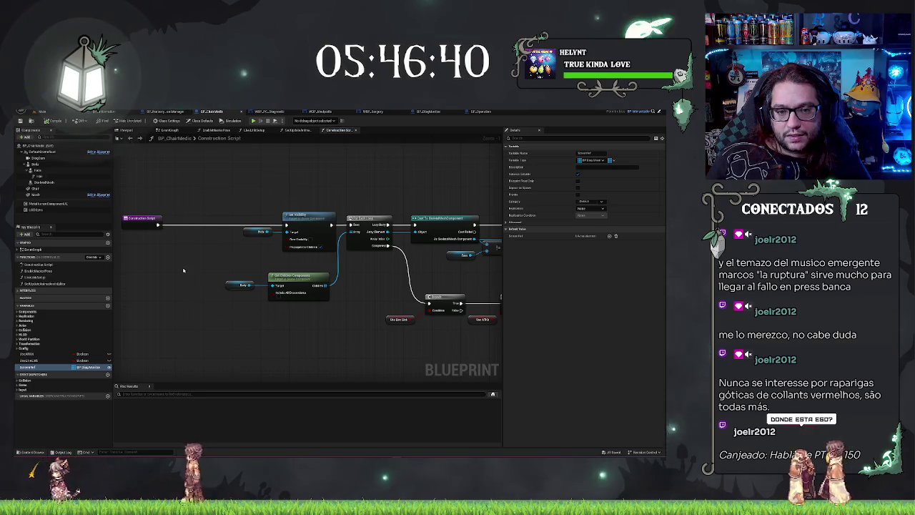
# Delete the monitor reference variable, then place and cut a Get All Actors Of Class node
pyautogui.click(43, 368)
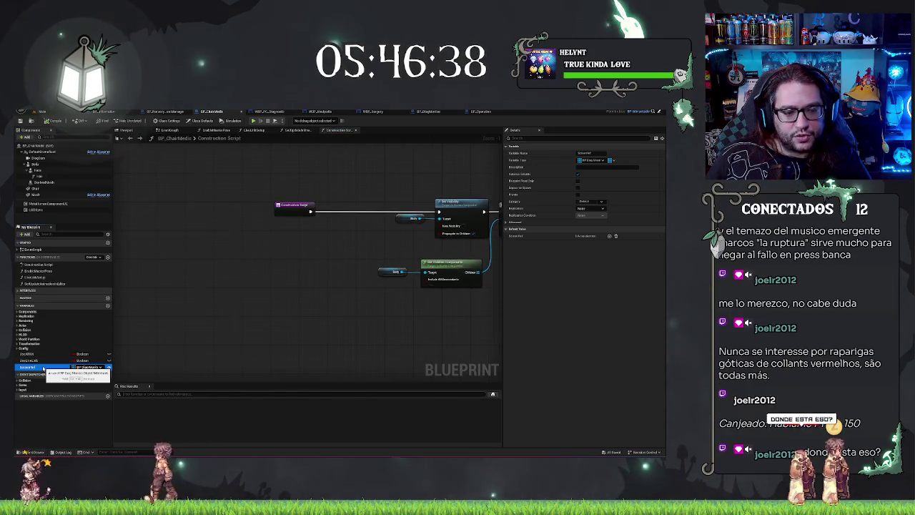
pyautogui.press('Delete')
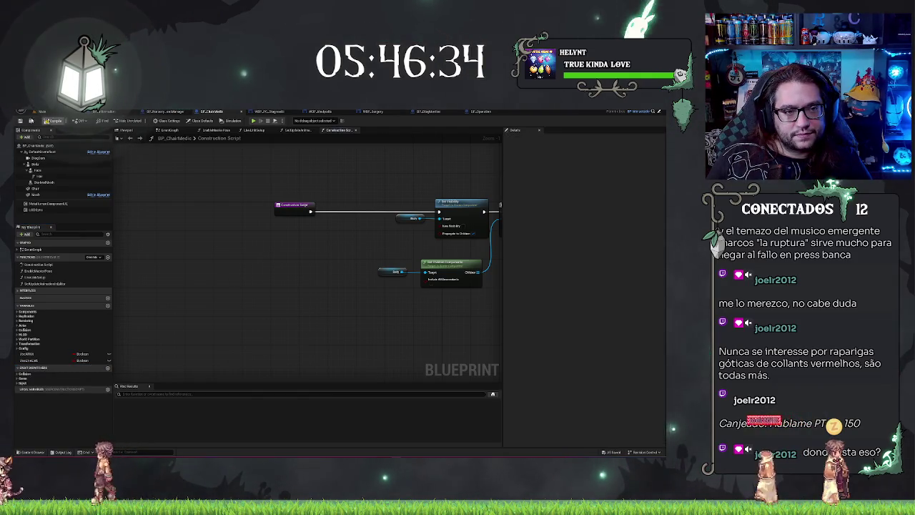
pyautogui.rightClick(248, 260)
pyautogui.write('get all')
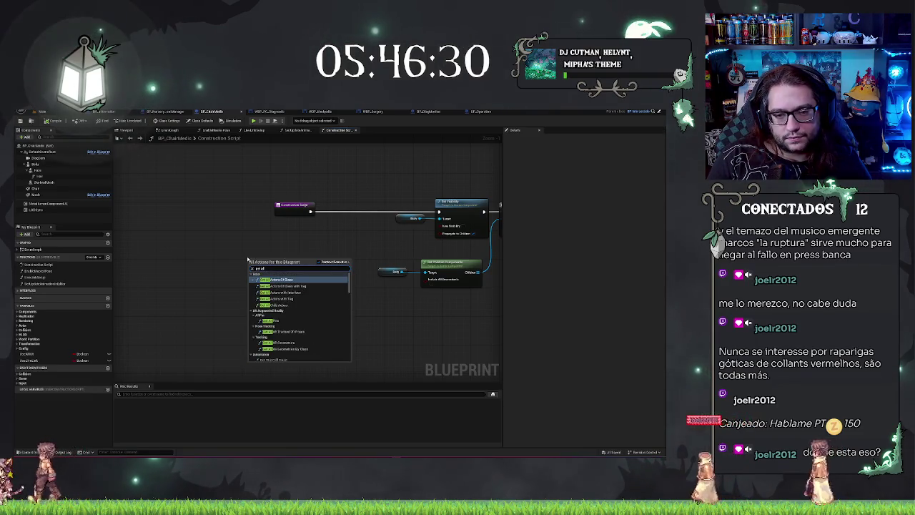
pyautogui.press('Return')
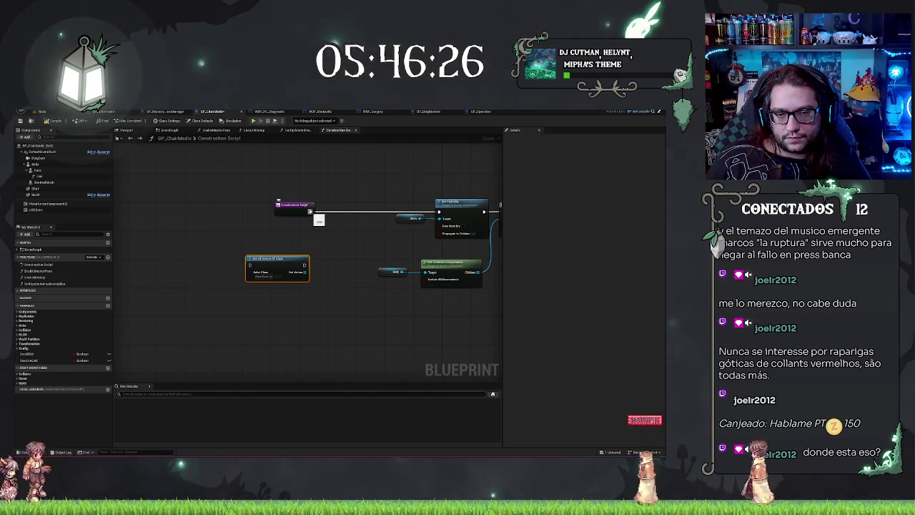
pyautogui.press('Delete')
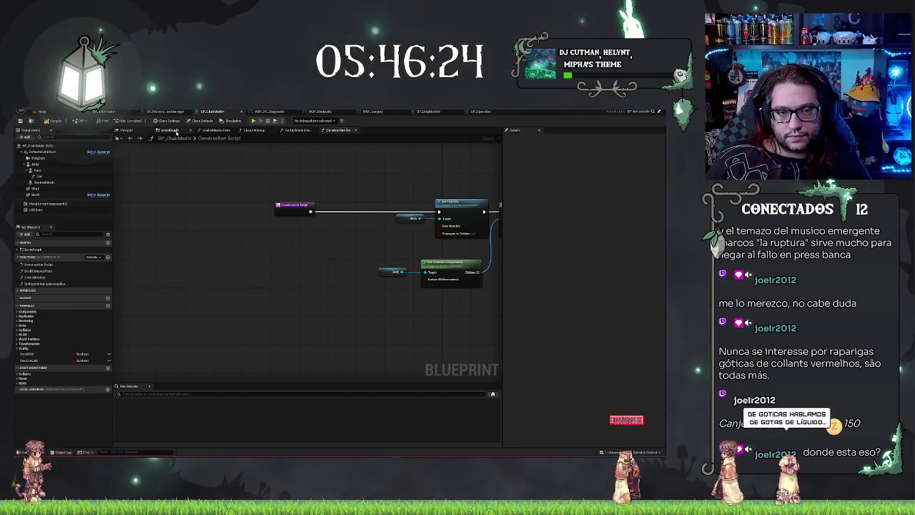
# Add an Event BeginPlay node to BP_ChairMedic's EventGraph
pyautogui.click(176, 132)
pyautogui.scroll(-5, 296, 214)
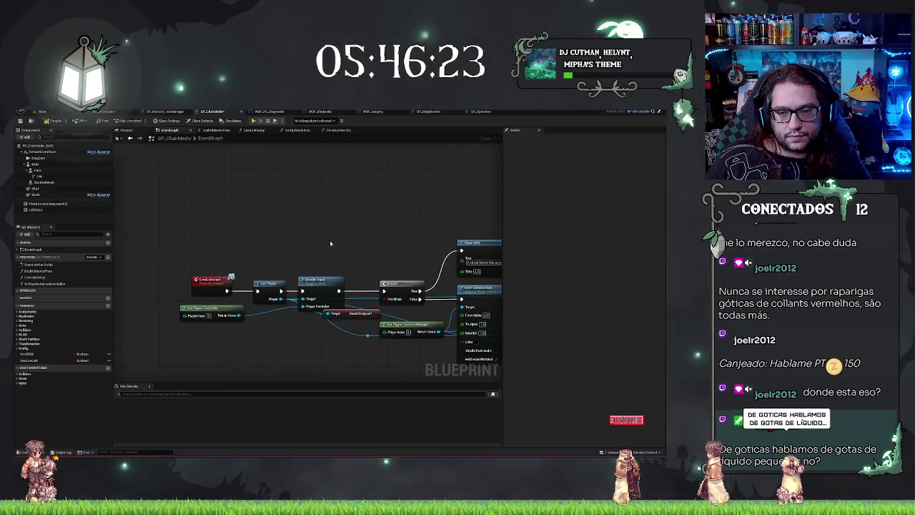
pyautogui.rightClick(284, 195)
pyautogui.write('Begin')
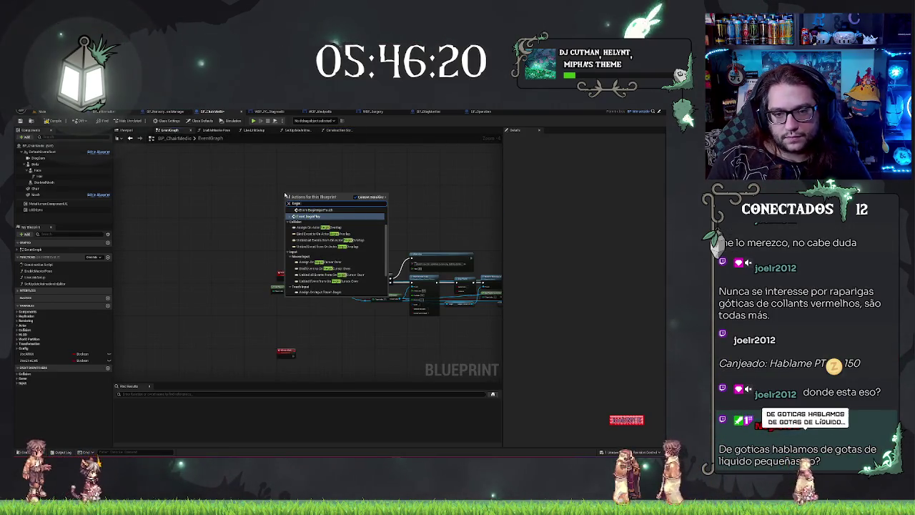
pyautogui.press('Return')
pyautogui.scroll(2, 285, 186)
pyautogui.moveTo(271, 174); pyautogui.dragTo(329, 187)
# Paste Get All Actors Of Class after BeginPlay and set its class to BP_DiagMonitor
pyautogui.hotkey('ctrl', 'v')
pyautogui.click(345, 200)
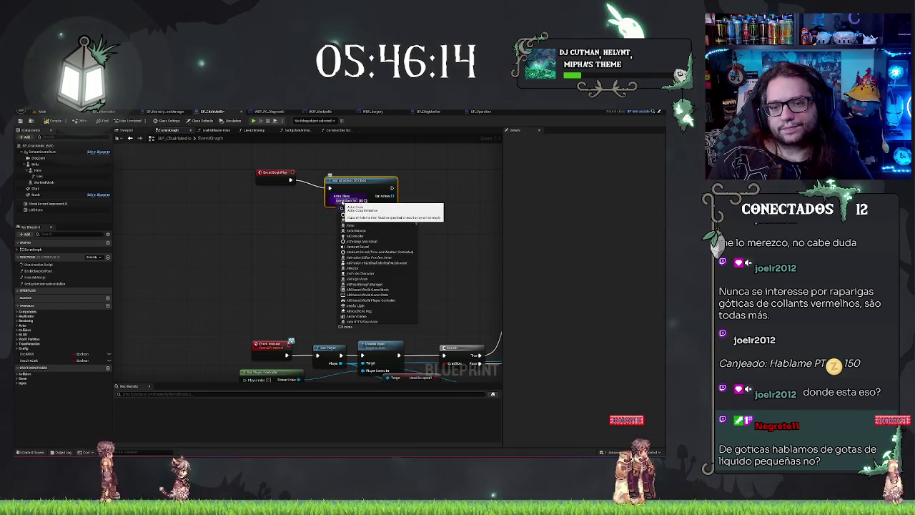
pyautogui.write('sc')
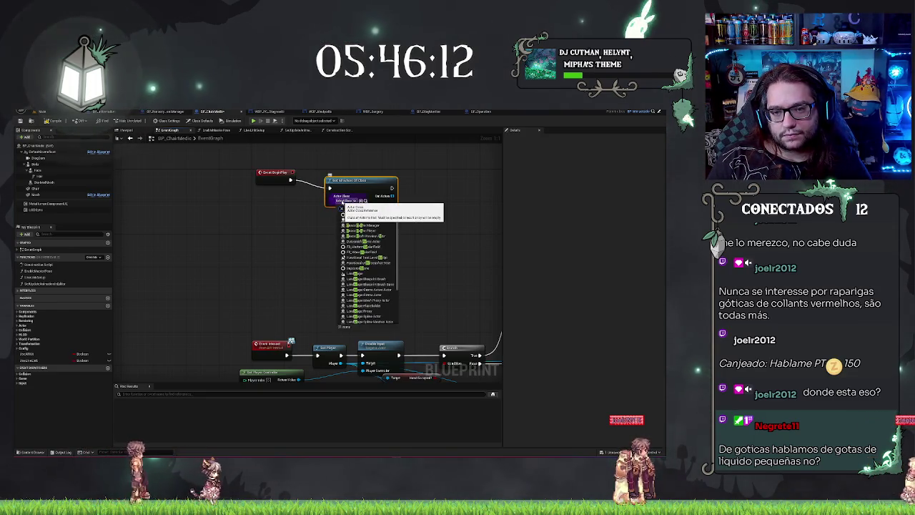
pyautogui.press('BackSpace')
pyautogui.press('BackSpace')
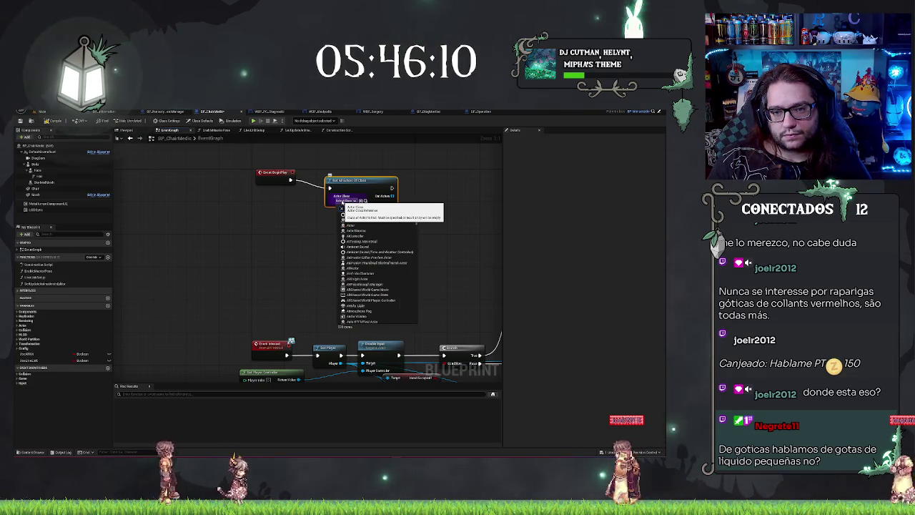
pyautogui.write('chair')
pyautogui.moveTo(363, 205)
pyautogui.mouseDown()
pyautogui.moveTo(343, 198)
pyautogui.moveTo(349, 174)
pyautogui.mouseUp()
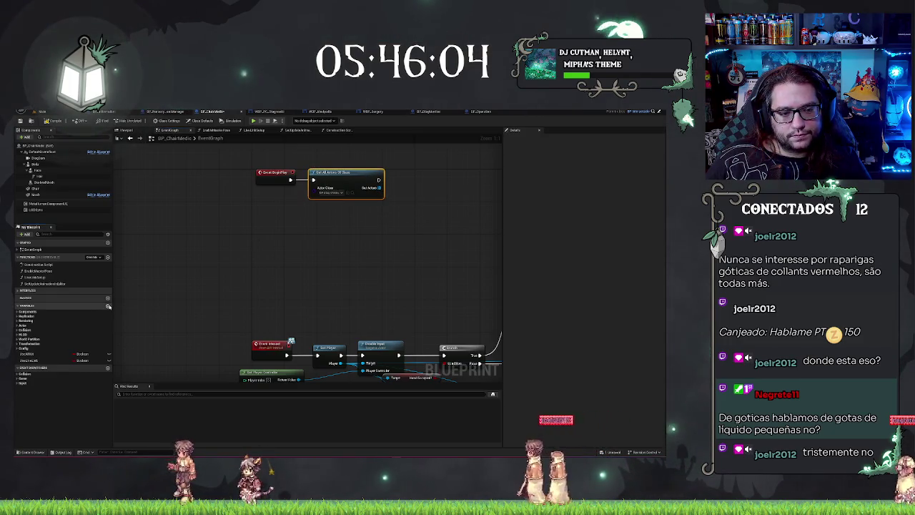
pyautogui.click(108, 306)
pyautogui.hotkey('ctrl', 'z')
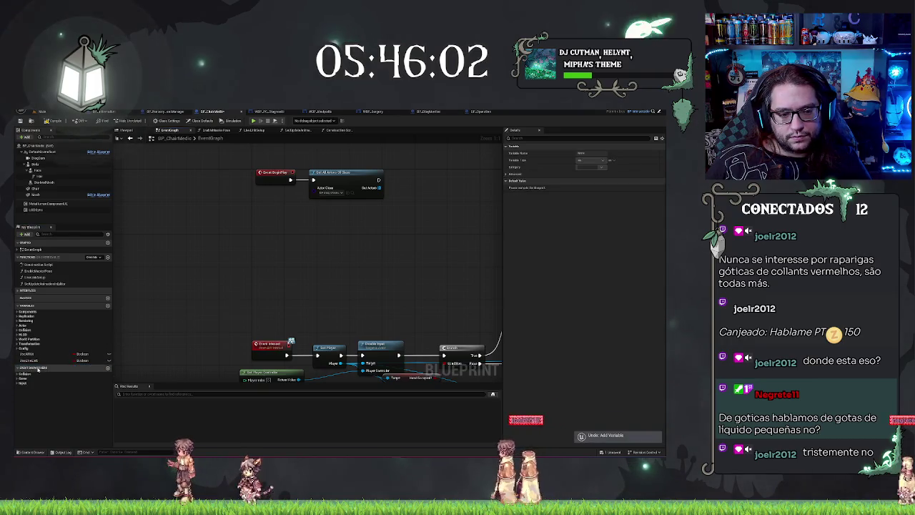
# Add a GET node on the Out Actors array and promote its output to a variable
pyautogui.moveTo(393, 203); pyautogui.dragTo(394, 204)
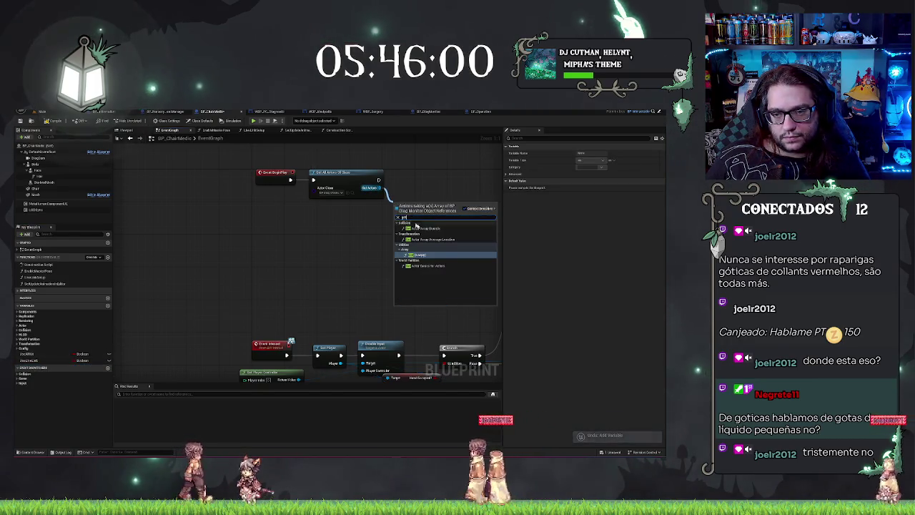
pyautogui.click(414, 234)
pyautogui.rightClick(427, 212)
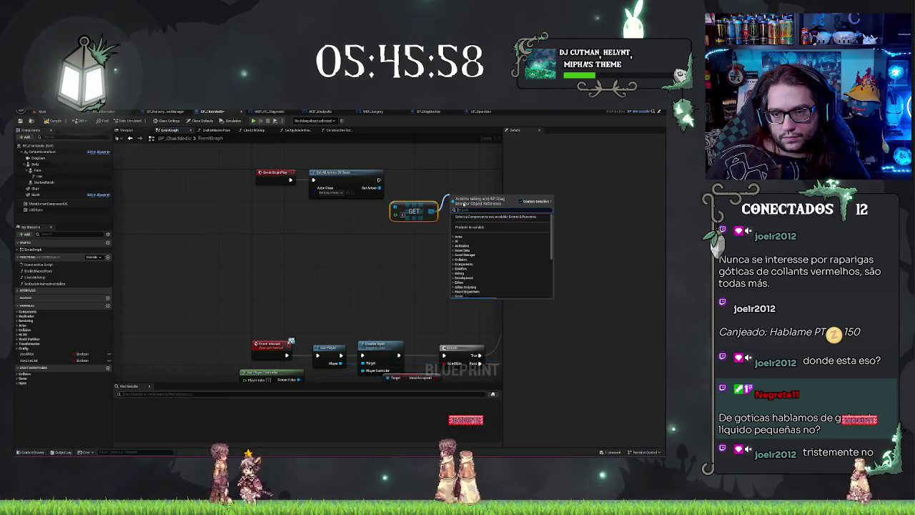
pyautogui.click(471, 216)
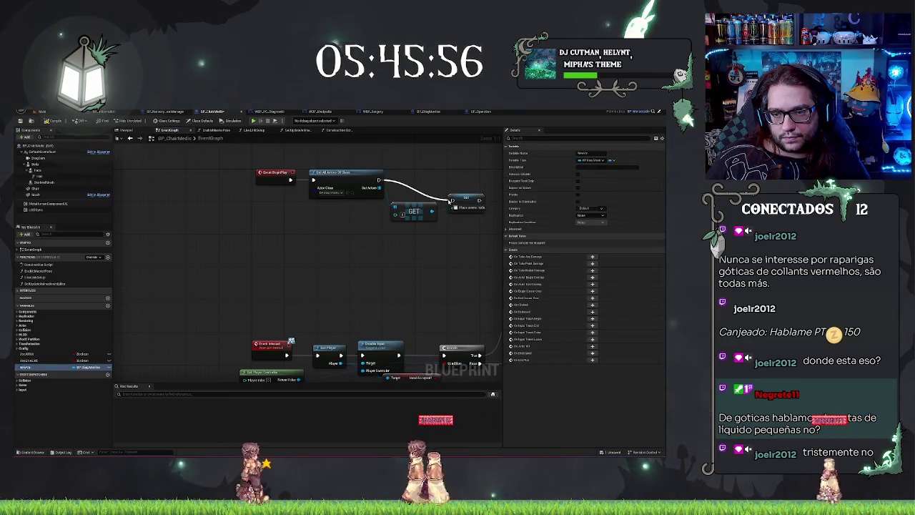
# Wire the setter after Get All Actors, name the variable Monitor, and return to the level
pyautogui.moveTo(378, 180); pyautogui.dragTo(453, 201)
pyautogui.moveTo(461, 199); pyautogui.dragTo(461, 175)
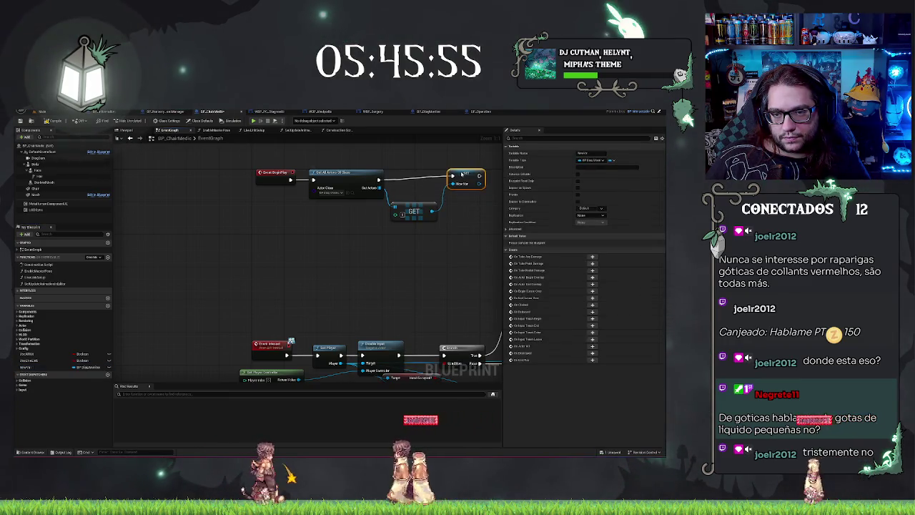
pyautogui.click(30, 367)
pyautogui.write('Monitor')
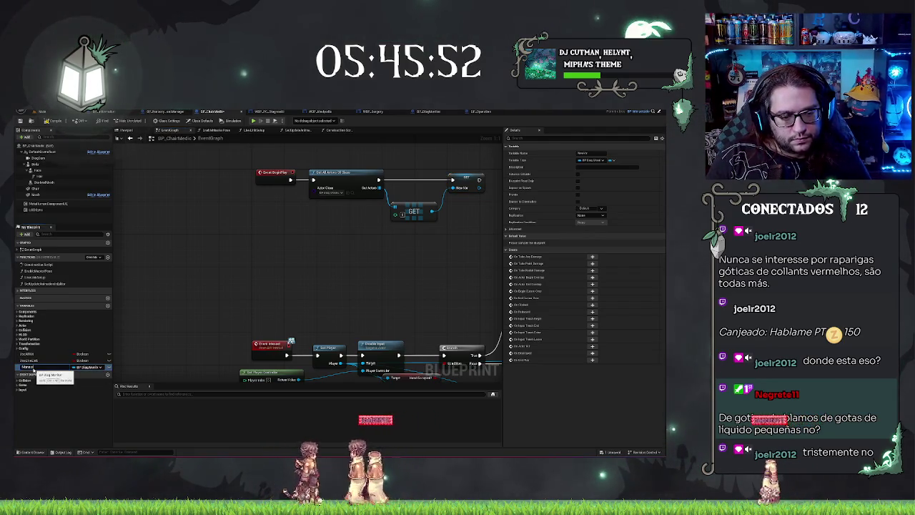
pyautogui.press('Return')
pyautogui.moveTo(303, 266); pyautogui.dragTo(272, 272)
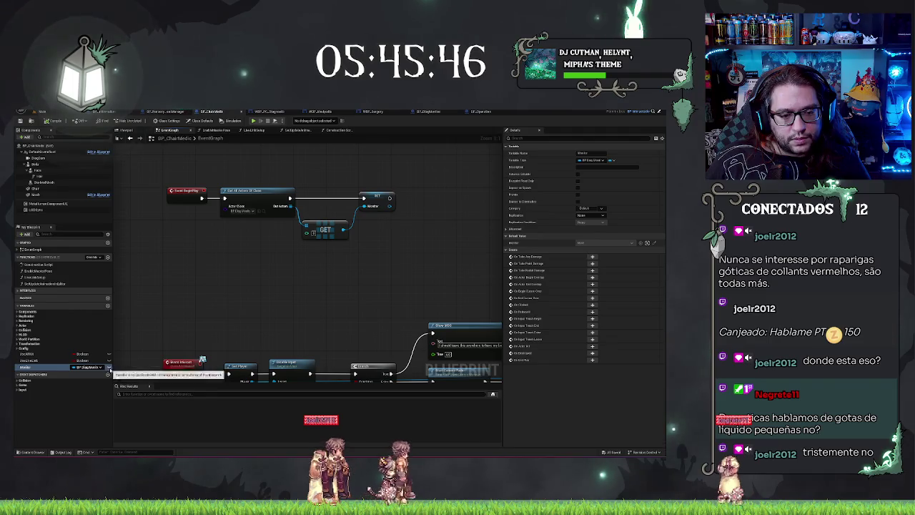
pyautogui.click(40, 111)
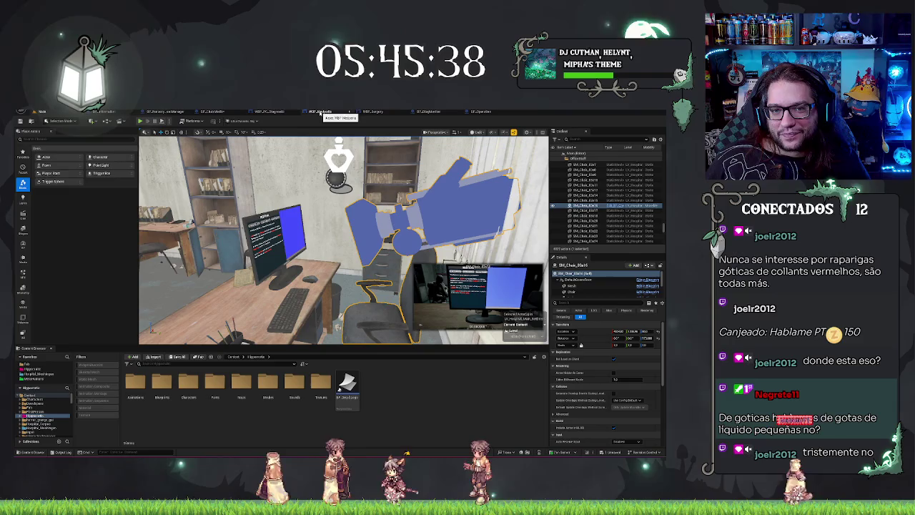
# Review the BP_ChairMedic, BP_Operation and BP_DiagMonitor graphs, ending back on BP_ChairMedic
pyautogui.click(613, 207)
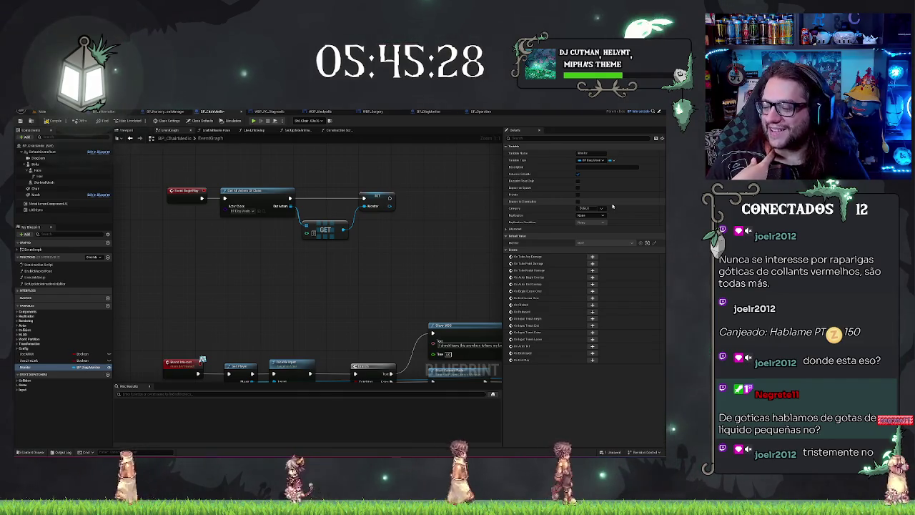
pyautogui.moveTo(375, 276); pyautogui.dragTo(411, 313)
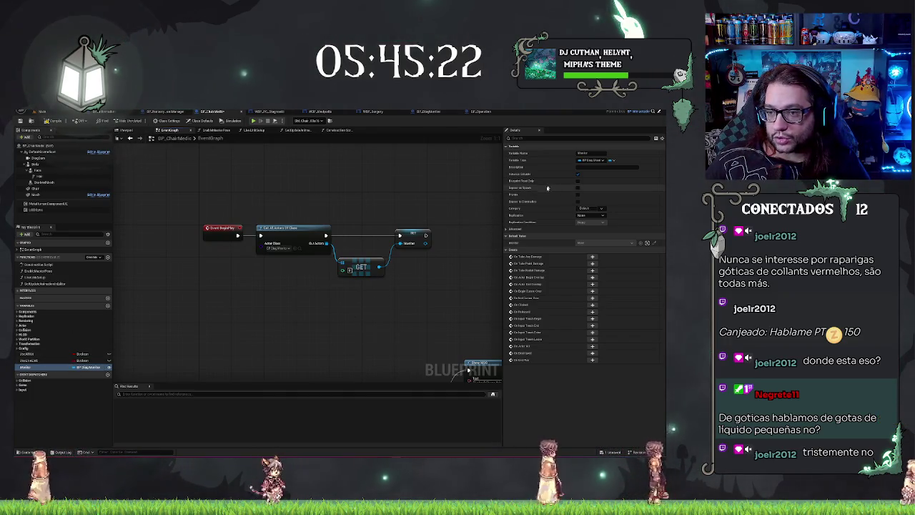
pyautogui.click(53, 111)
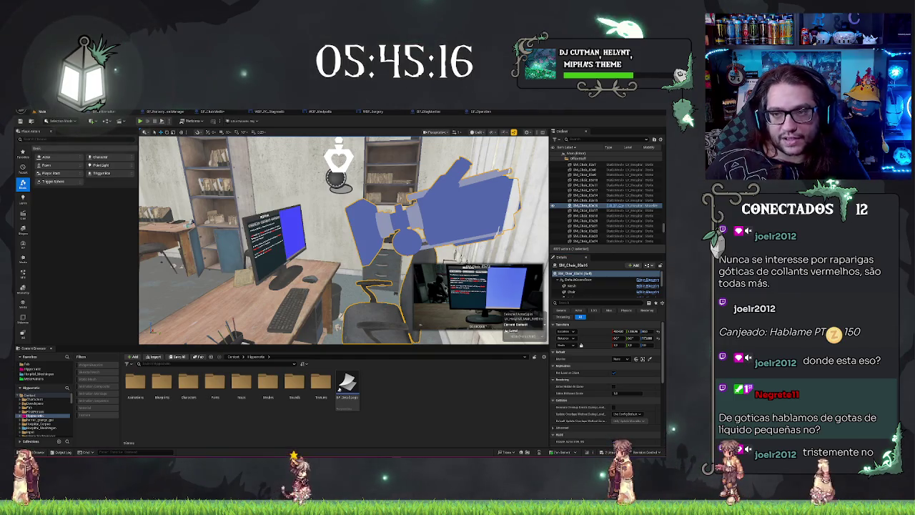
pyautogui.click(481, 112)
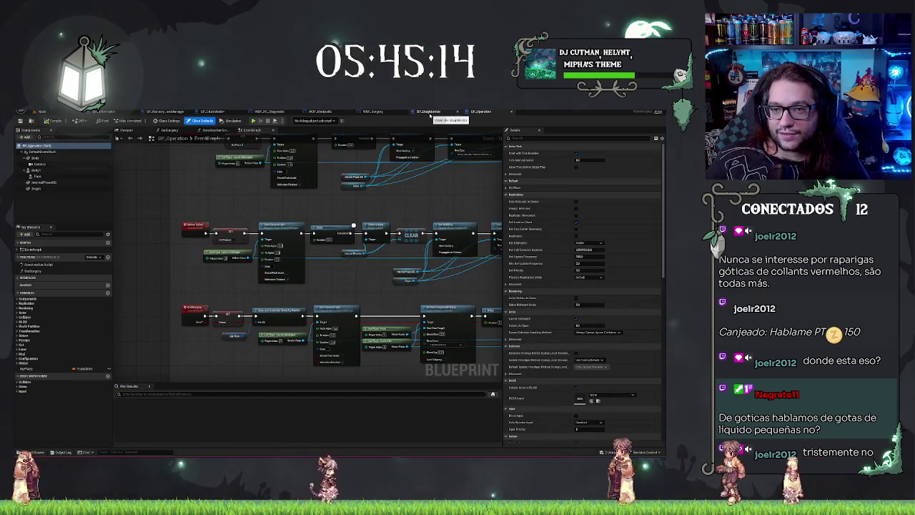
pyautogui.click(427, 111)
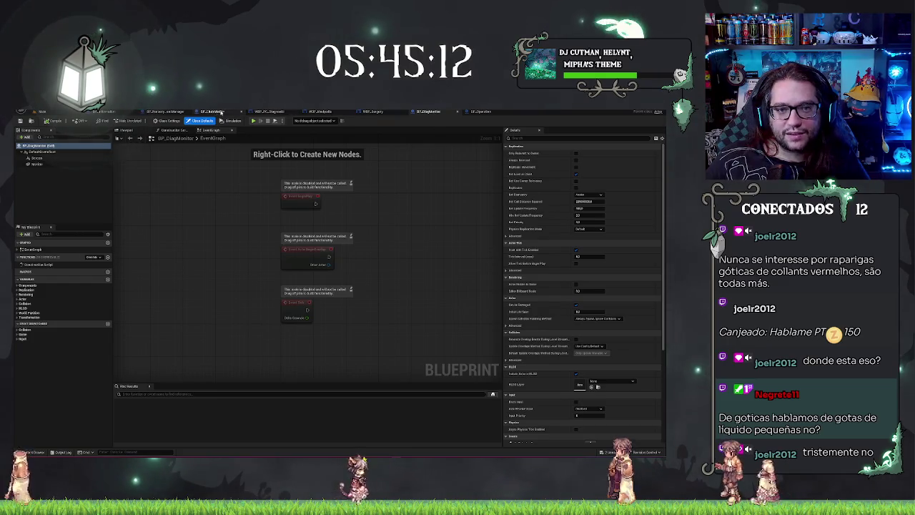
pyautogui.click(212, 112)
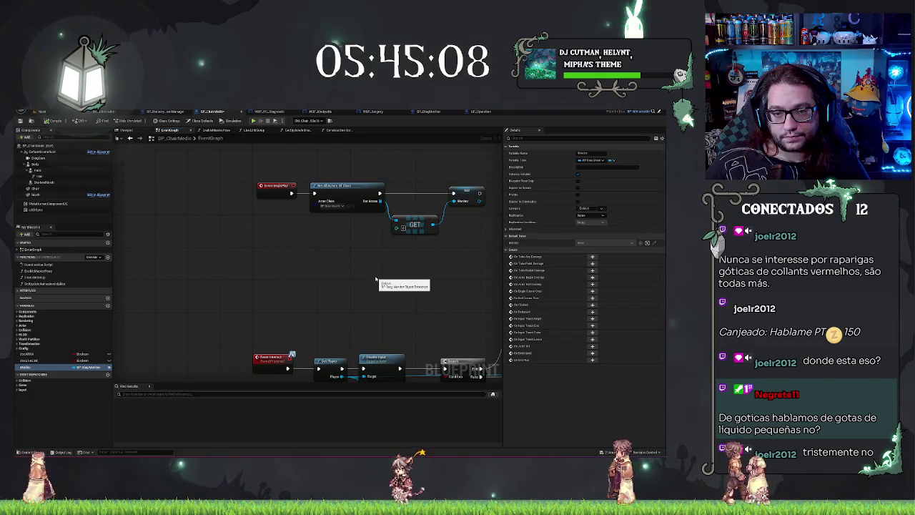
# From Monitor, add a Get Widget node and cast it to WBP_PC_Diagnostic
pyautogui.moveTo(323, 233); pyautogui.dragTo(345, 240)
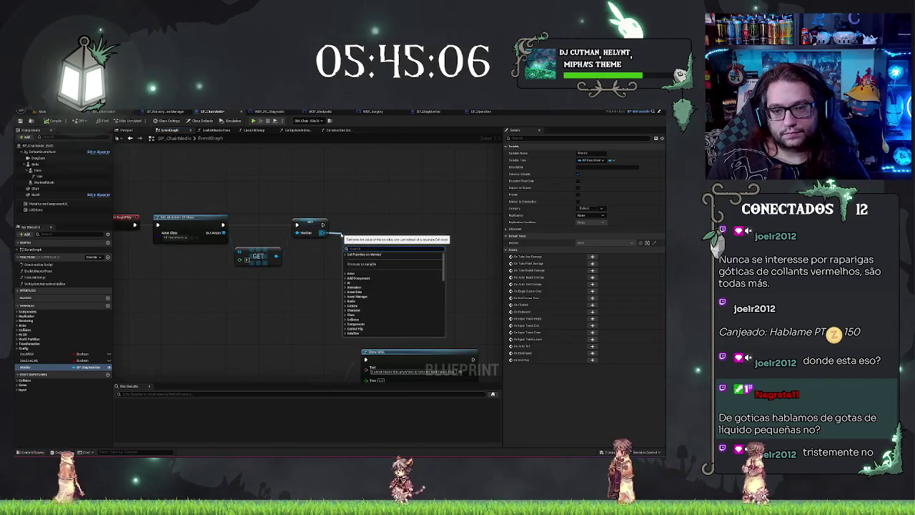
pyautogui.write('get widget')
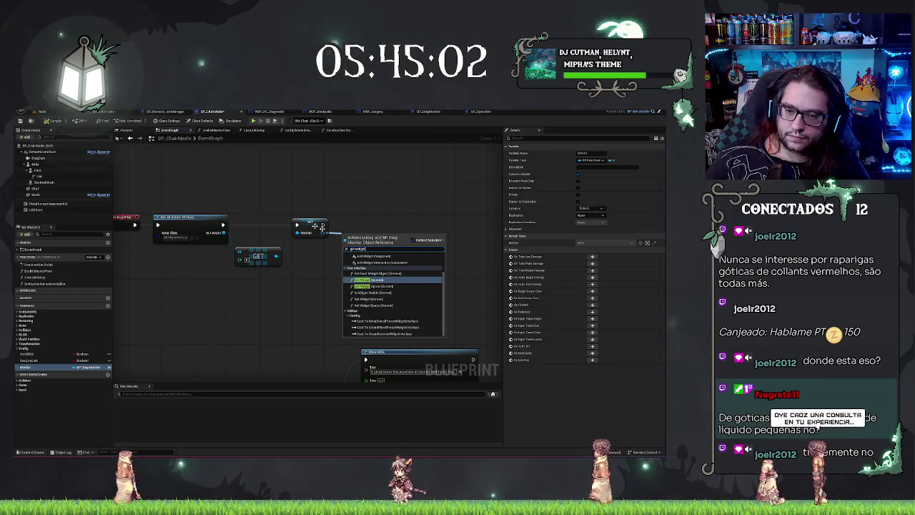
pyautogui.click(416, 285)
pyautogui.moveTo(386, 235)
pyautogui.mouseDown()
pyautogui.moveTo(412, 269)
pyautogui.moveTo(434, 251)
pyautogui.mouseUp()
pyautogui.write('ast to')
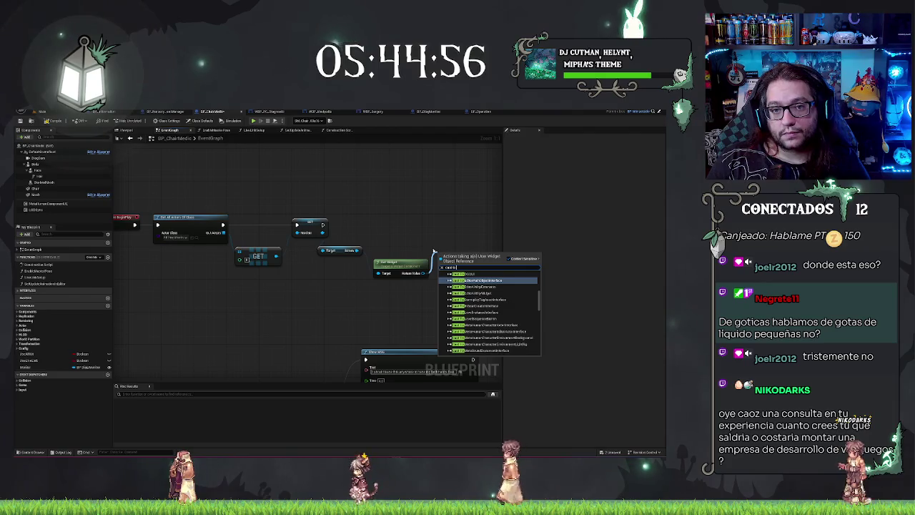
pyautogui.write(' wbp')
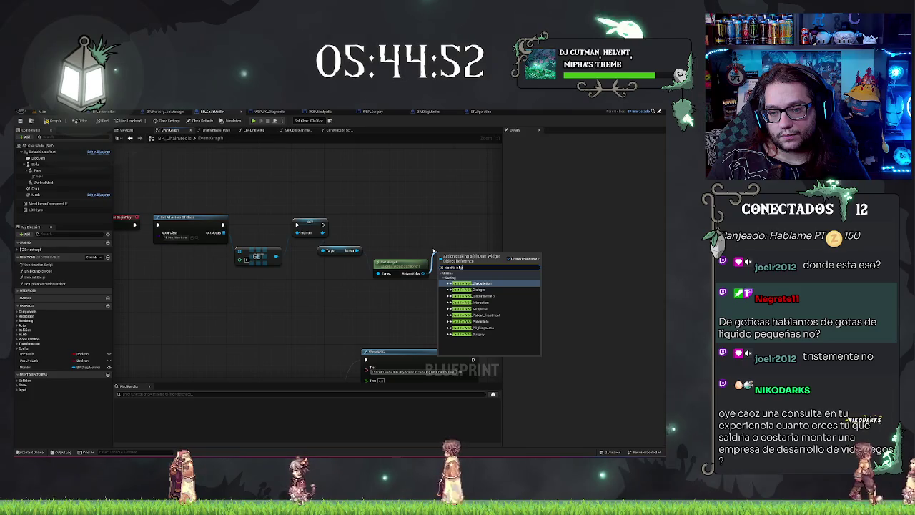
pyautogui.press('Down')
pyautogui.press('Down')
pyautogui.press('Down')
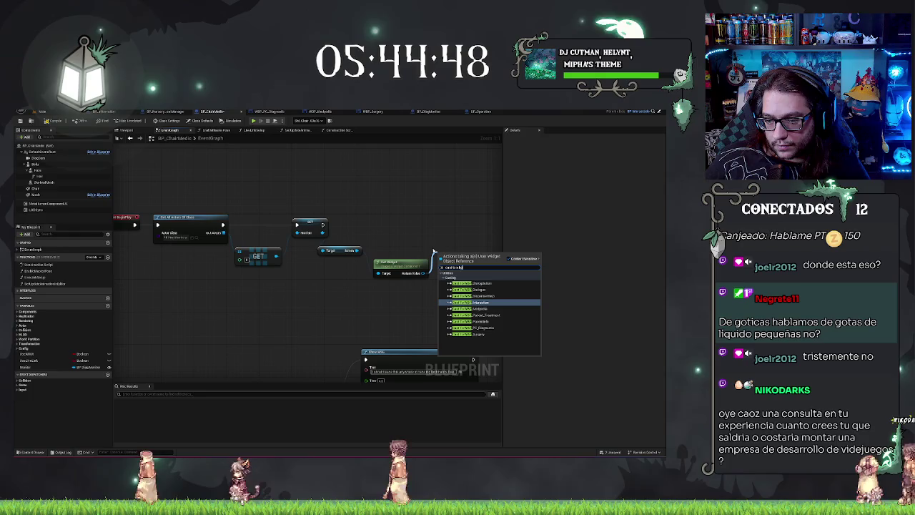
pyautogui.press('Down')
pyautogui.press('Down')
pyautogui.press('Down')
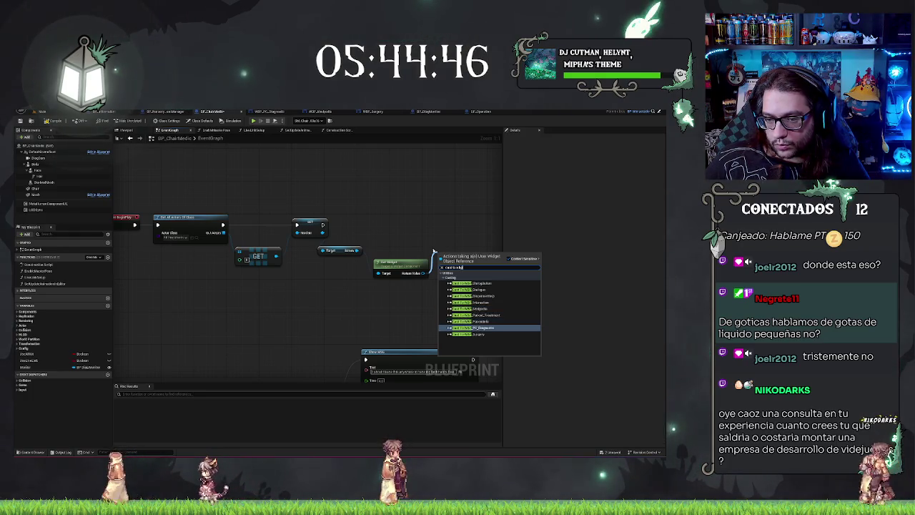
pyautogui.press('Return')
# Add a Set Visibility node for the widget and chain the SET execution into it
pyautogui.rightClick(444, 254)
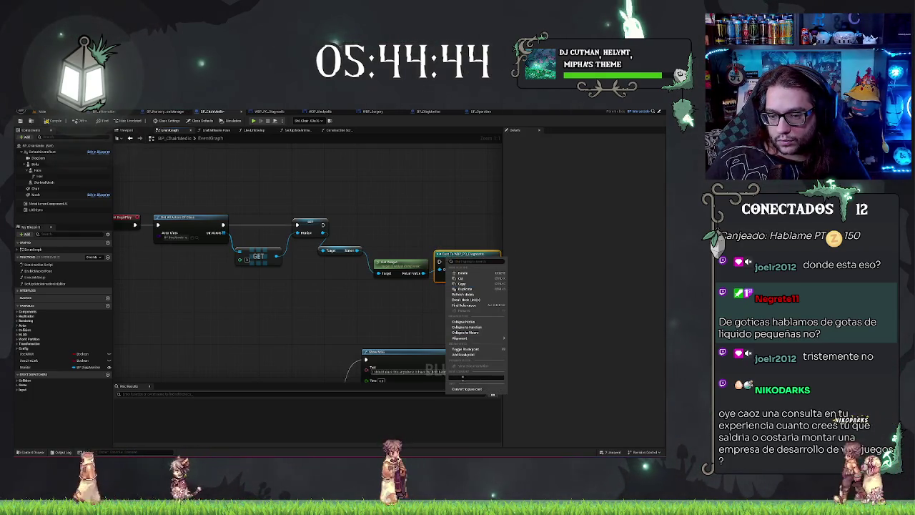
pyautogui.moveTo(477, 269)
pyautogui.mouseDown()
pyautogui.moveTo(427, 256)
pyautogui.moveTo(456, 224)
pyautogui.mouseUp()
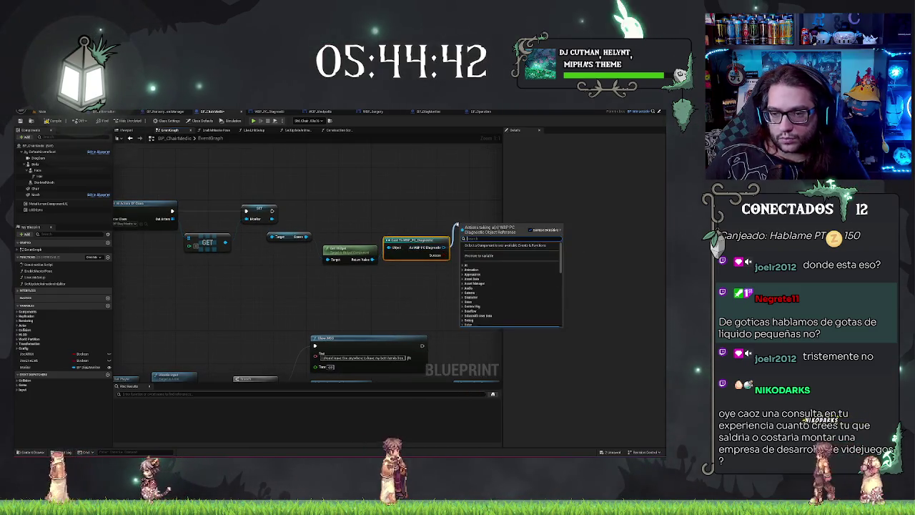
pyautogui.write('sisib')
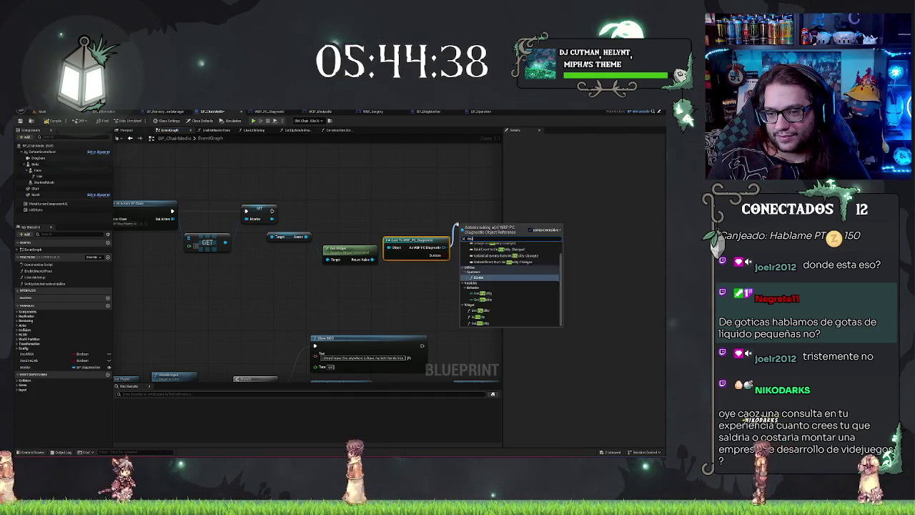
pyautogui.press('Return')
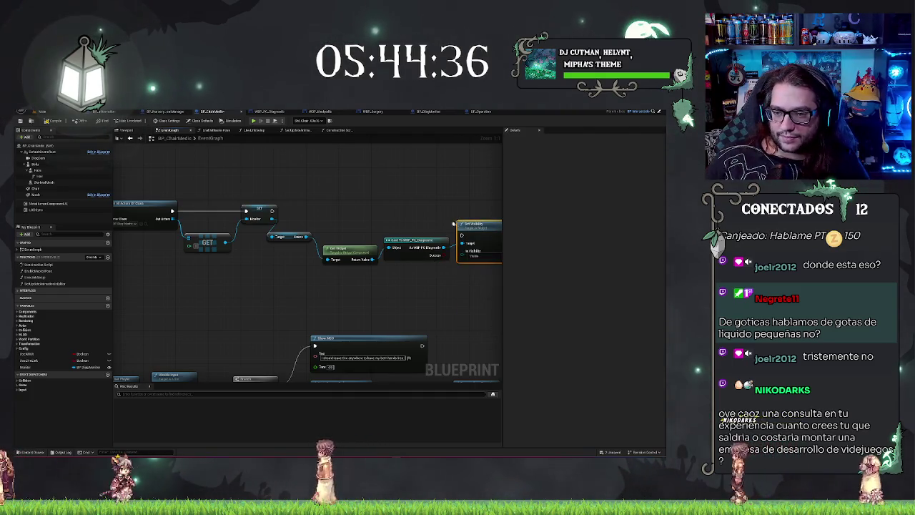
pyautogui.click(473, 256)
pyautogui.click(481, 275)
pyautogui.moveTo(272, 210)
pyautogui.mouseDown()
pyautogui.moveTo(429, 230)
pyautogui.moveTo(478, 227)
pyautogui.mouseUp()
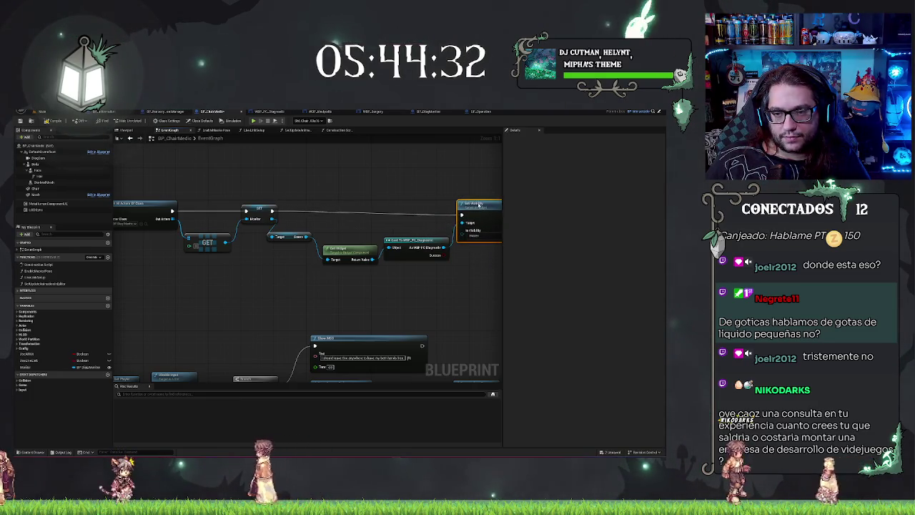
# Replace the Monitor SET with a promoted cast-result variable wired into Set Visibility's Target, then save
pyautogui.moveTo(443, 186); pyautogui.dragTo(342, 171)
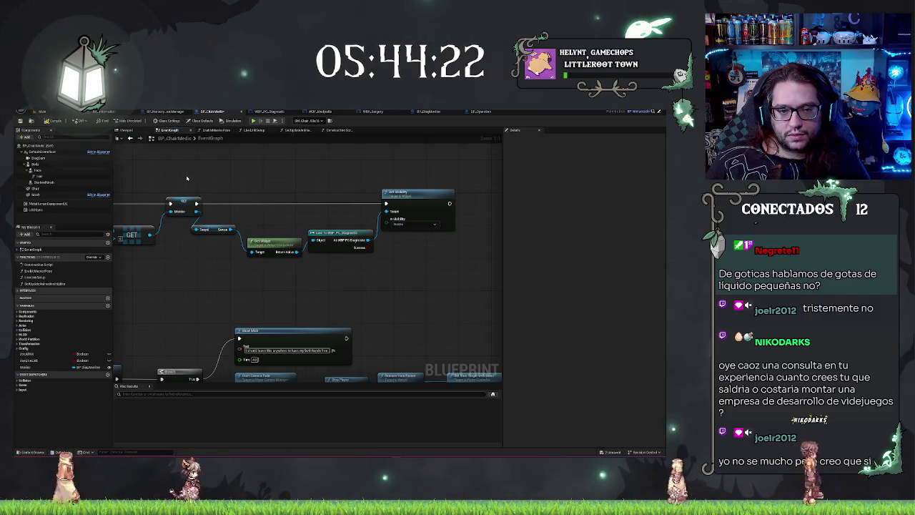
pyautogui.moveTo(151, 236); pyautogui.dragTo(203, 251)
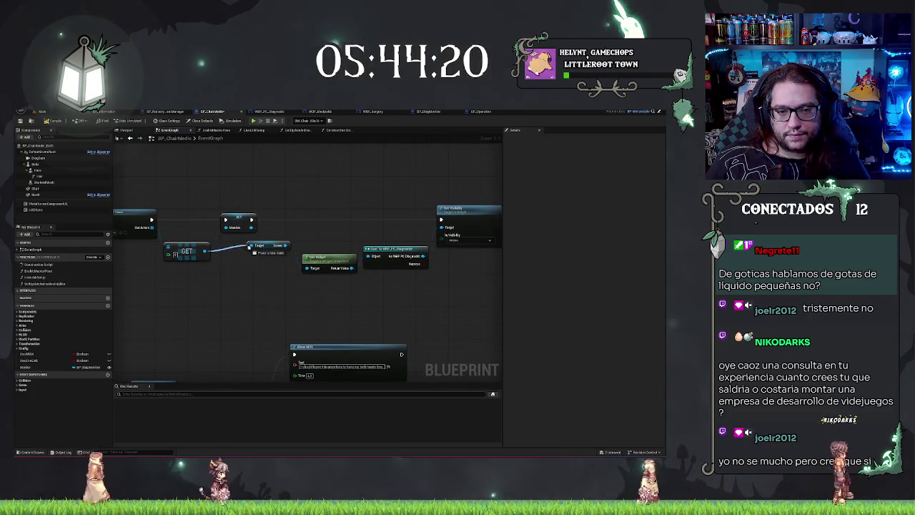
pyautogui.click(236, 226)
pyautogui.press('Delete')
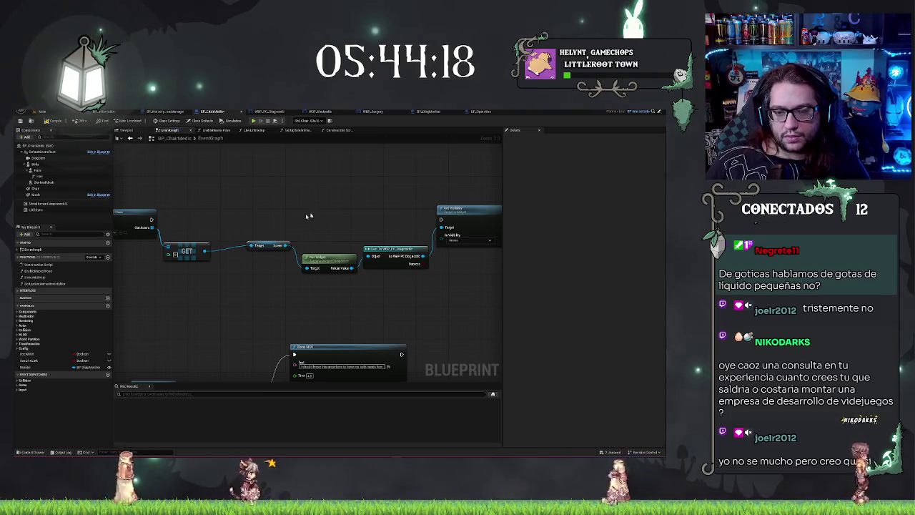
pyautogui.moveTo(424, 256)
pyautogui.mouseDown()
pyautogui.moveTo(444, 265)
pyautogui.moveTo(247, 214)
pyautogui.moveTo(150, 219)
pyautogui.mouseUp()
pyautogui.click(475, 294)
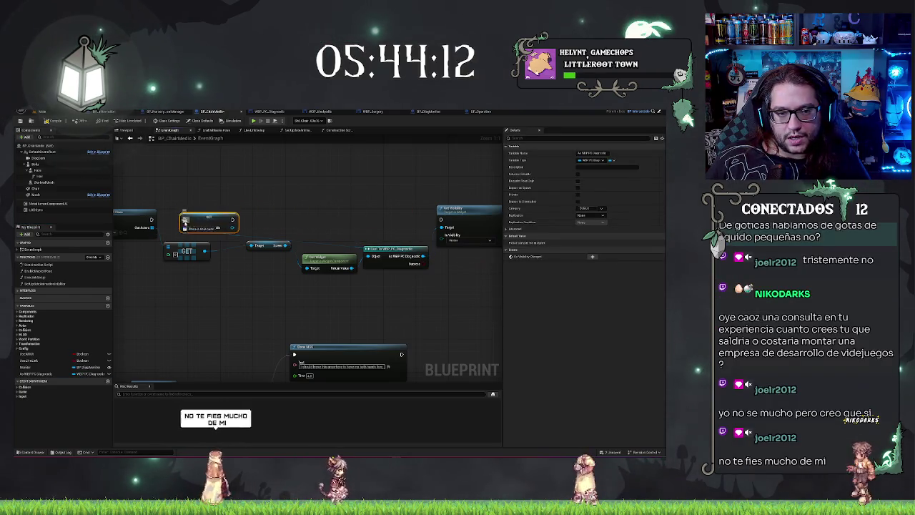
pyautogui.moveTo(232, 227); pyautogui.dragTo(443, 228)
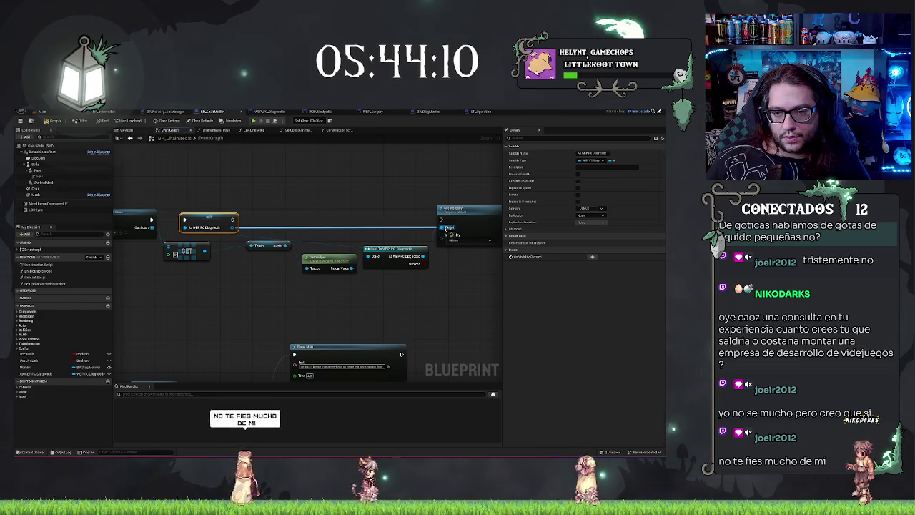
pyautogui.click(316, 188)
pyautogui.hotkey('ctrl', 's')
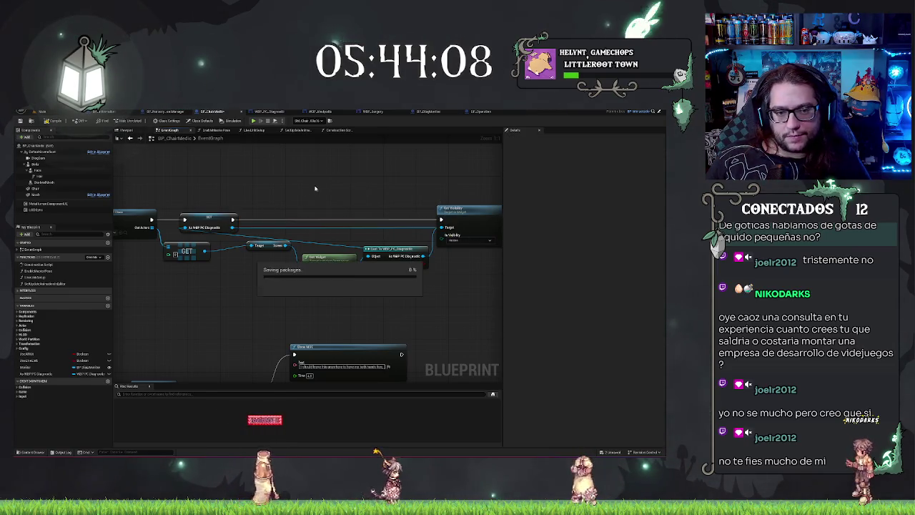
pyautogui.moveTo(261, 232)
pyautogui.mouseDown()
pyautogui.moveTo(353, 204)
pyautogui.moveTo(279, 207)
pyautogui.mouseUp()
# Drop an As WBP PC Diagnostic getter onto the Set Visibility node's Target
pyautogui.moveTo(354, 211); pyautogui.dragTo(338, 214)
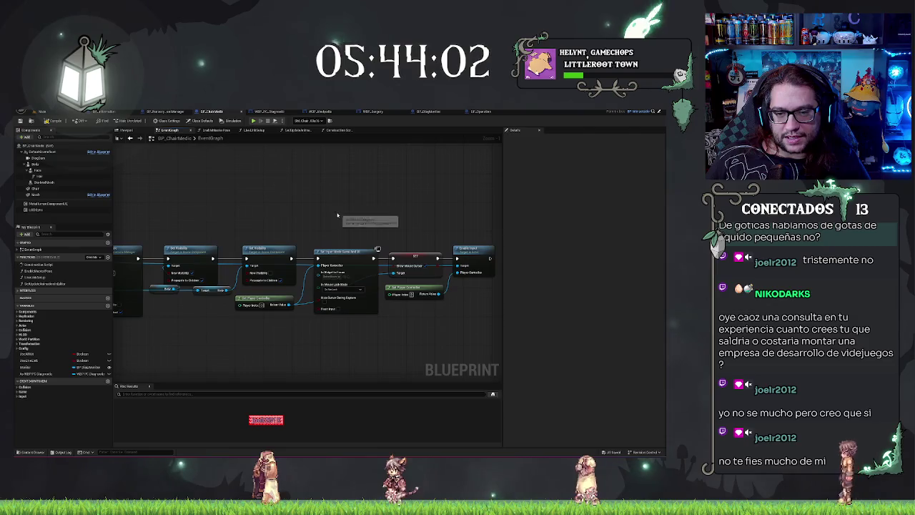
pyautogui.moveTo(286, 306); pyautogui.dragTo(210, 289)
pyautogui.keyDown('shift'); pyautogui.click(265, 236); pyautogui.keyUp('shift')
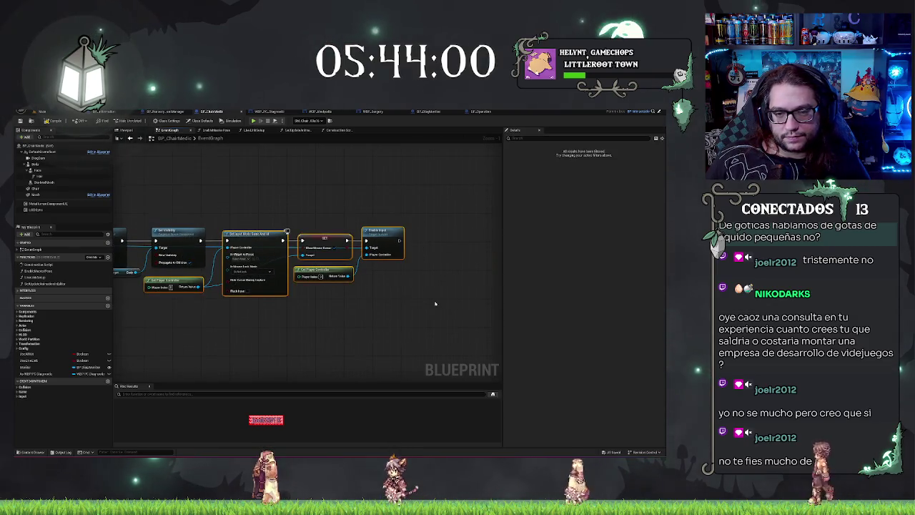
pyautogui.moveTo(434, 303); pyautogui.dragTo(887, 307)
pyautogui.press('Home')
pyautogui.scroll(-3, 401, 262)
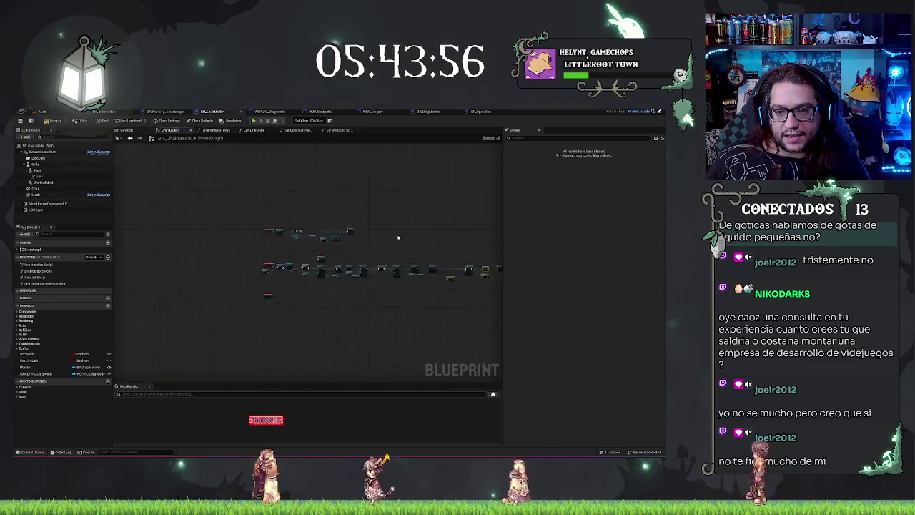
pyautogui.scroll(3, 286, 198)
pyautogui.scroll(3, 401, 315)
pyautogui.moveTo(390, 314); pyautogui.dragTo(393, 245)
pyautogui.click(389, 246)
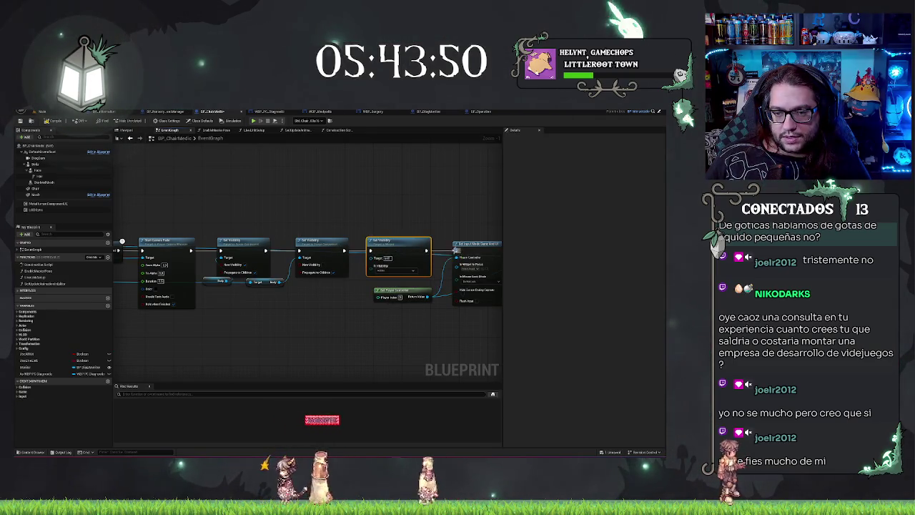
pyautogui.moveTo(40, 374); pyautogui.dragTo(311, 333)
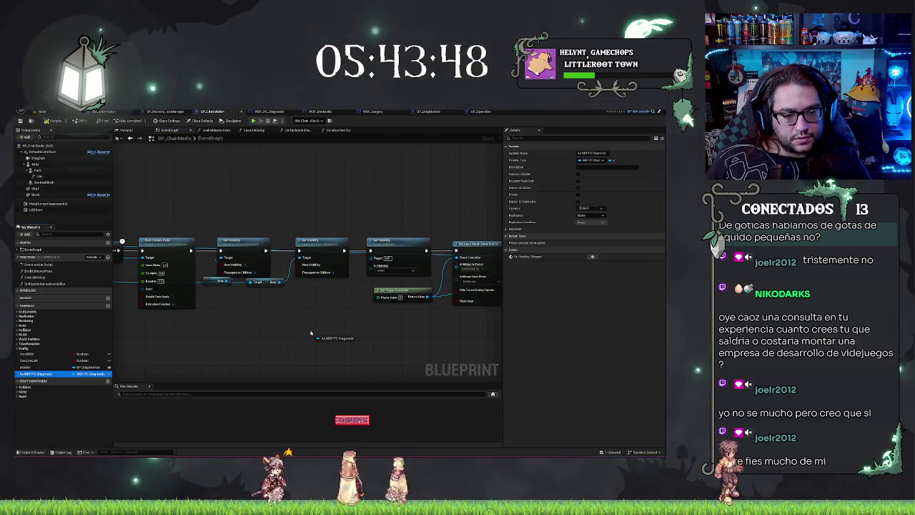
pyautogui.moveTo(319, 300); pyautogui.dragTo(373, 266)
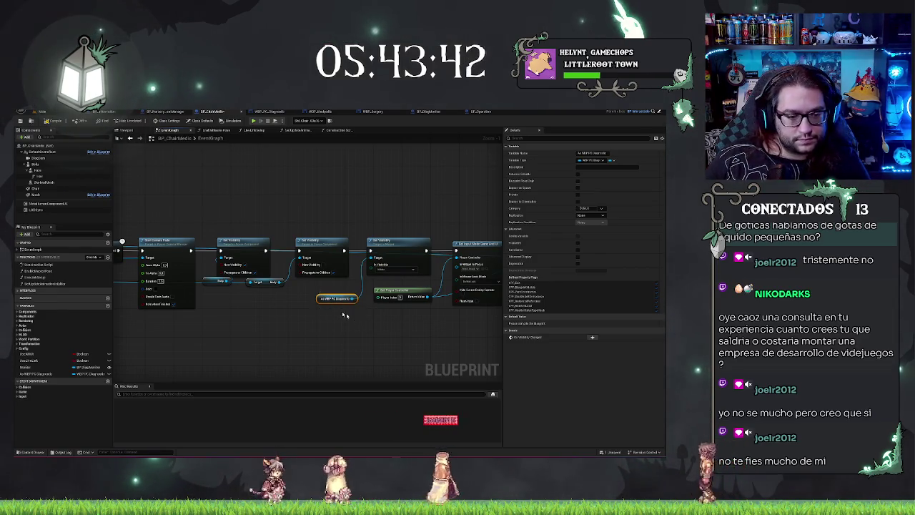
# Rename the widget variable to MonitorRef and return to the level
pyautogui.click(43, 373)
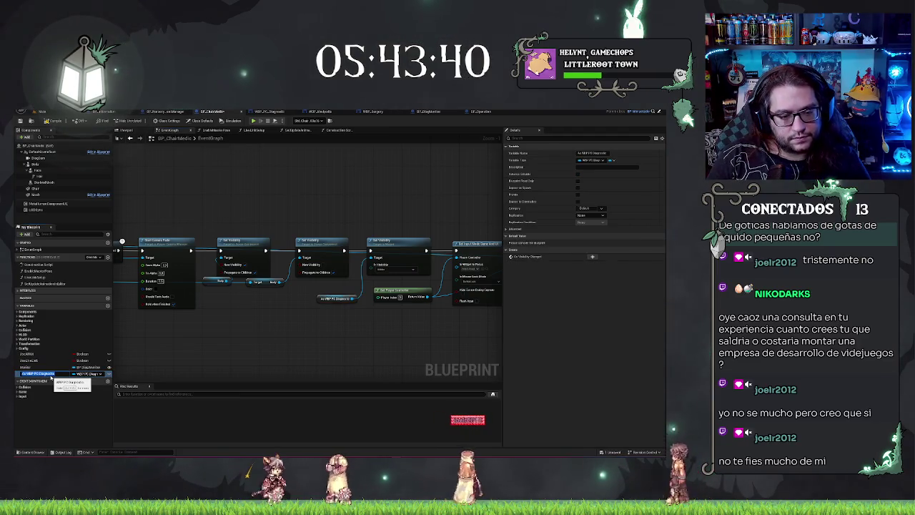
pyautogui.write('ain')
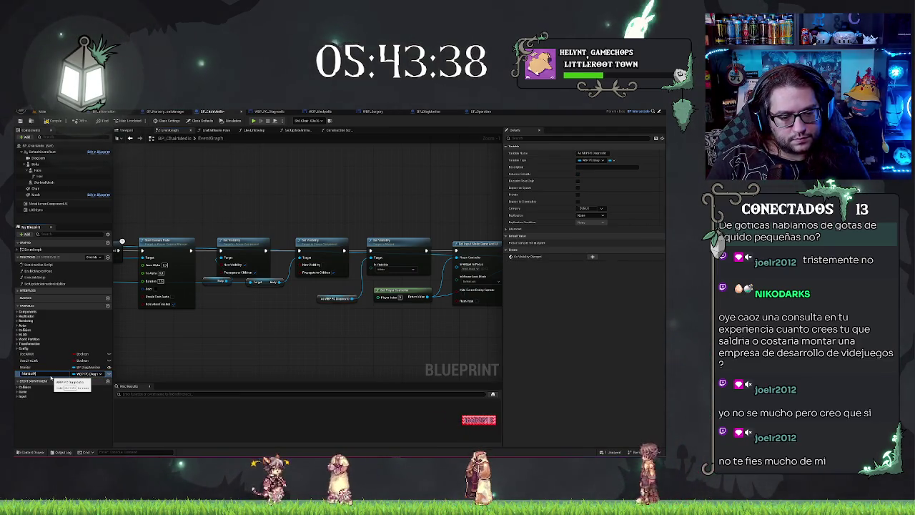
pyautogui.press('Return')
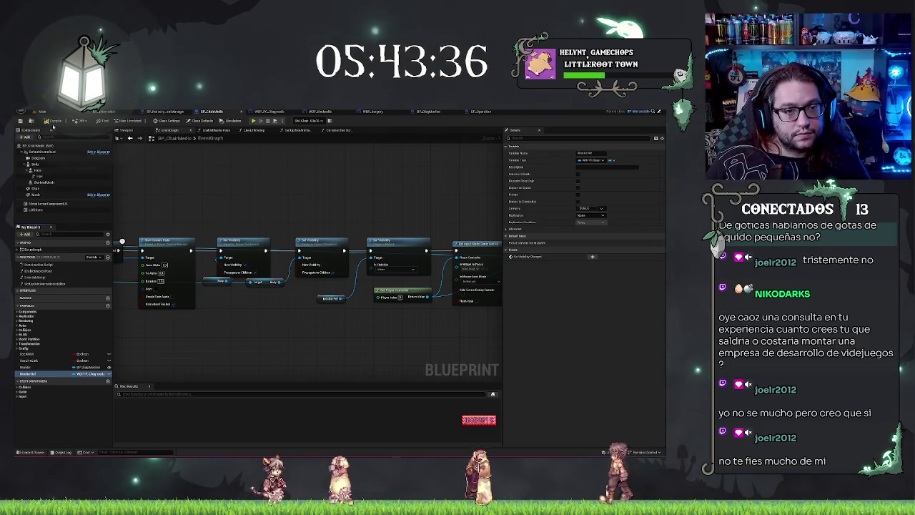
pyautogui.click(39, 112)
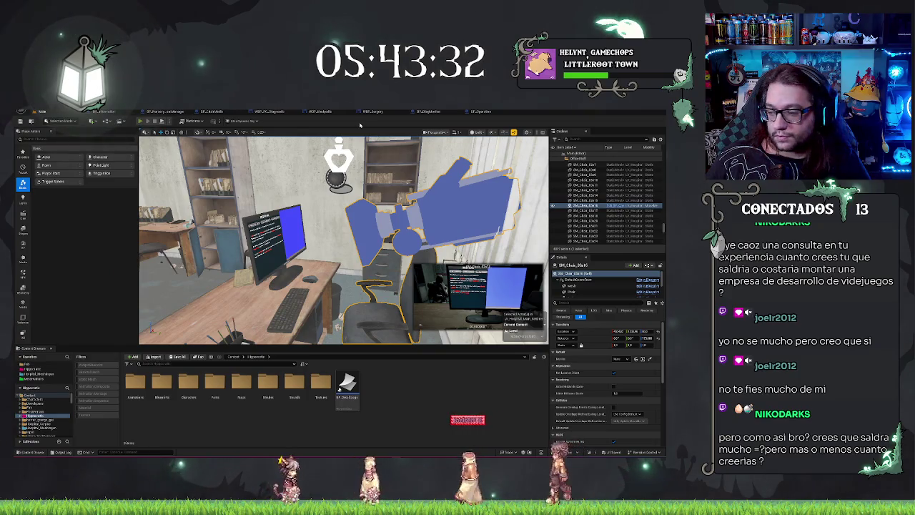
# Test-play the level, then set BP_ChairMedic's Set Visibility to Visible
pyautogui.hotkey('alt', 'p')
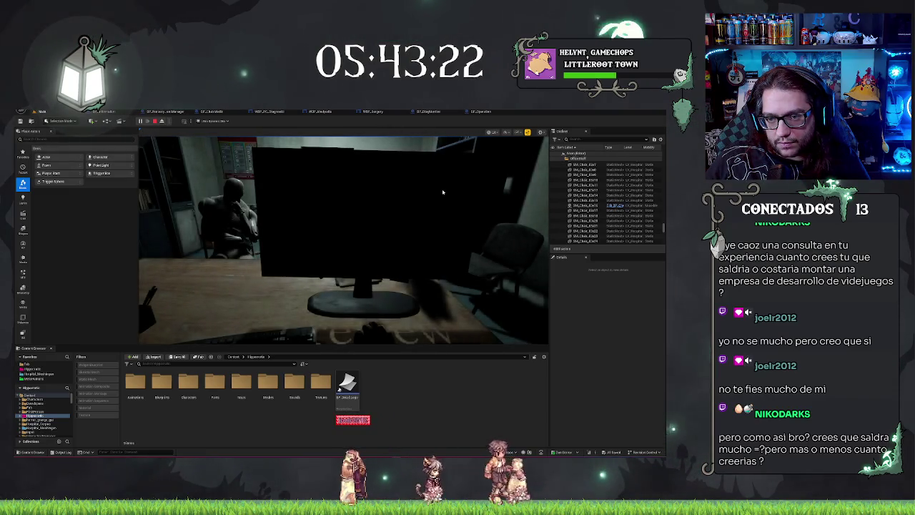
pyautogui.press('Escape')
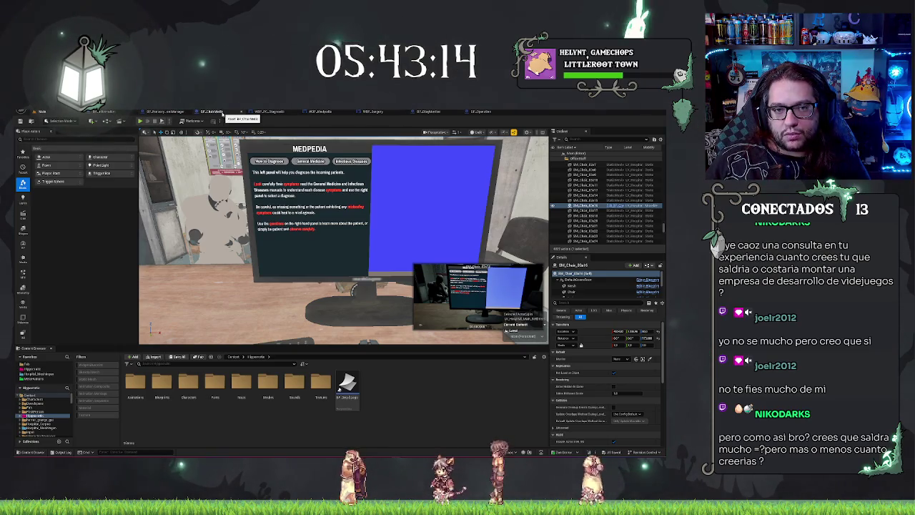
pyautogui.click(213, 111)
pyautogui.click(394, 268)
pyautogui.click(389, 278)
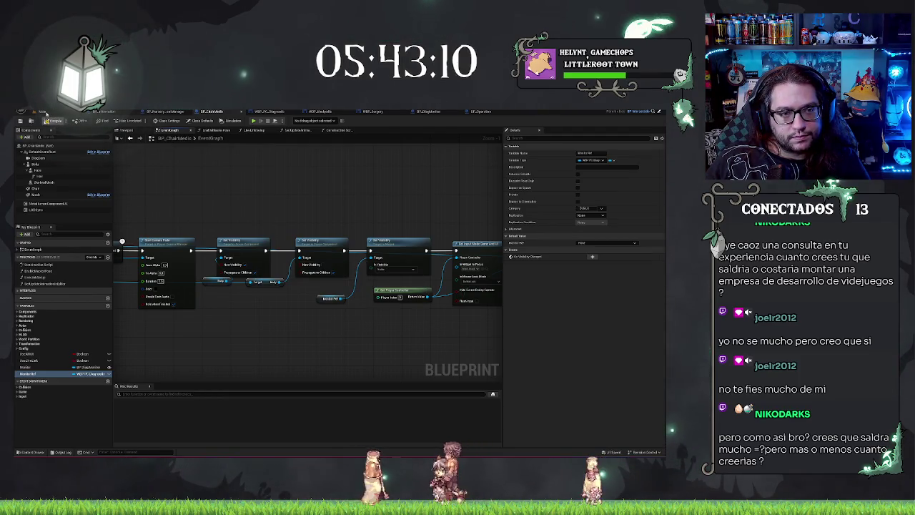
# Test-play the level again to check the MEDPEDIA screen
pyautogui.click(42, 112)
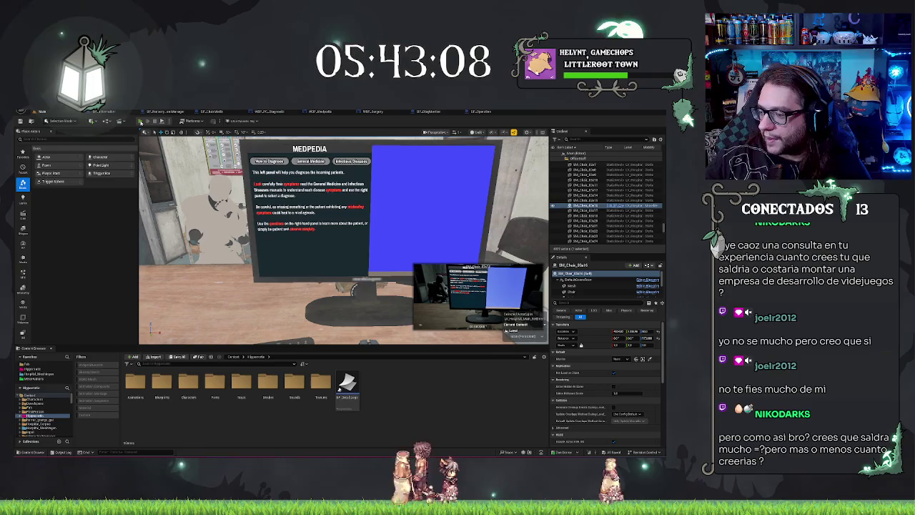
pyautogui.click(141, 121)
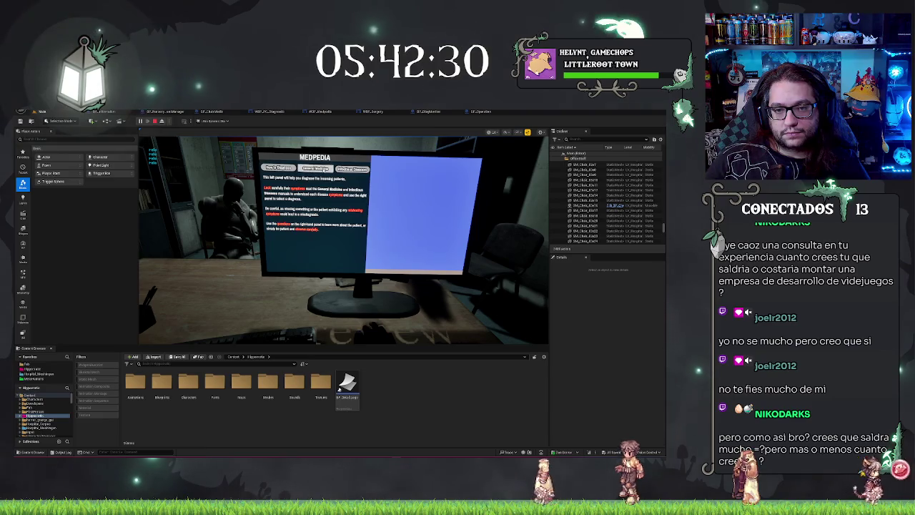
pyautogui.press('Escape')
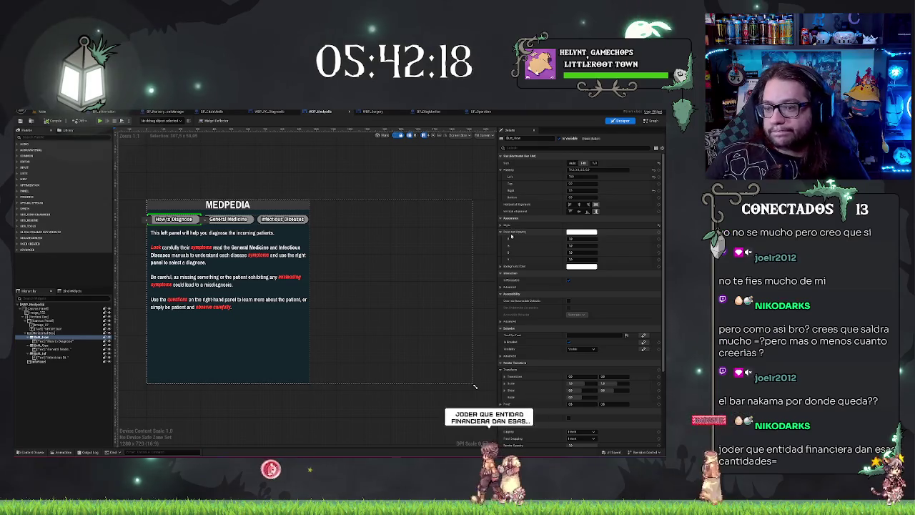
# Expand the MEDPEDIA button's Style, Normal, Hovered and Outline Settings sections in Details
pyautogui.click(503, 226)
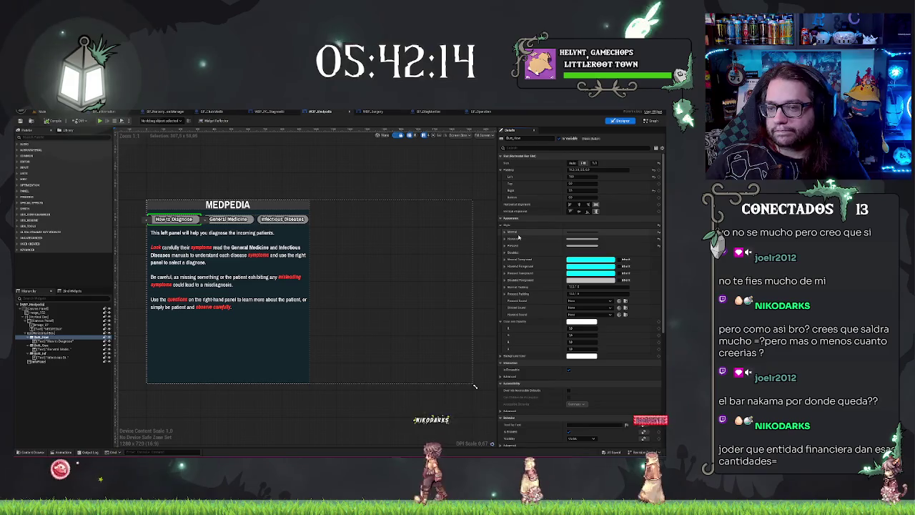
pyautogui.click(512, 232)
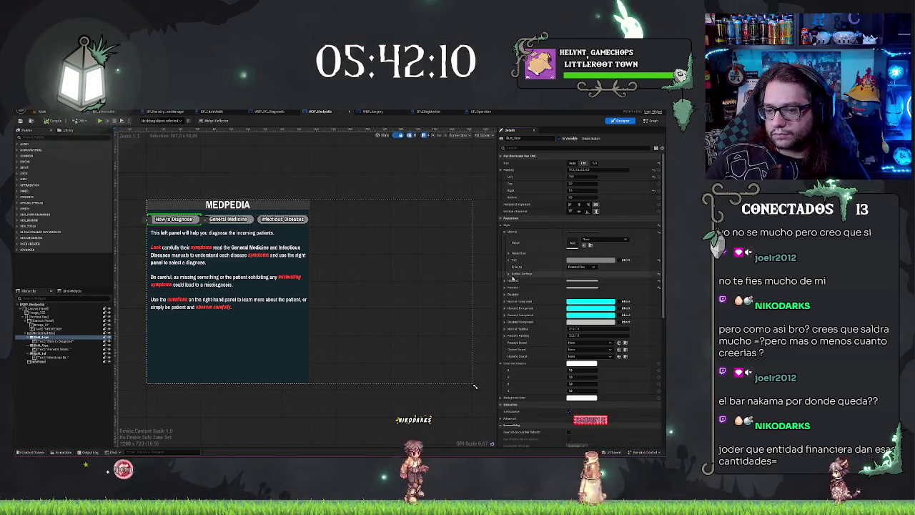
pyautogui.click(504, 281)
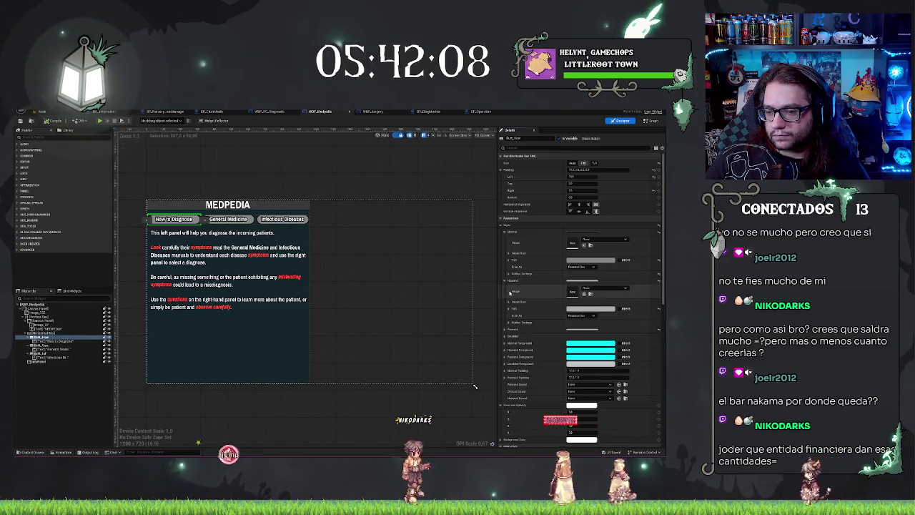
pyautogui.click(508, 275)
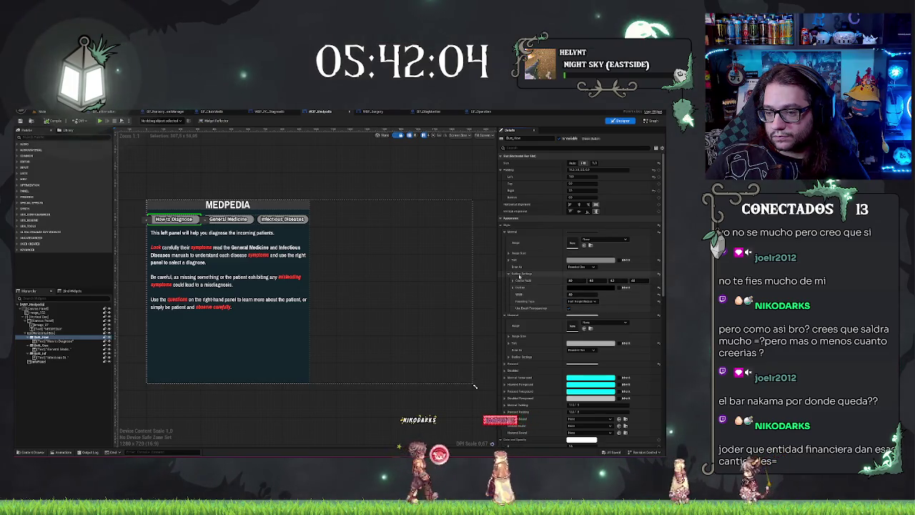
# Review the Pressed state style settings, then return to the office level
pyautogui.scroll(-1, 509, 336)
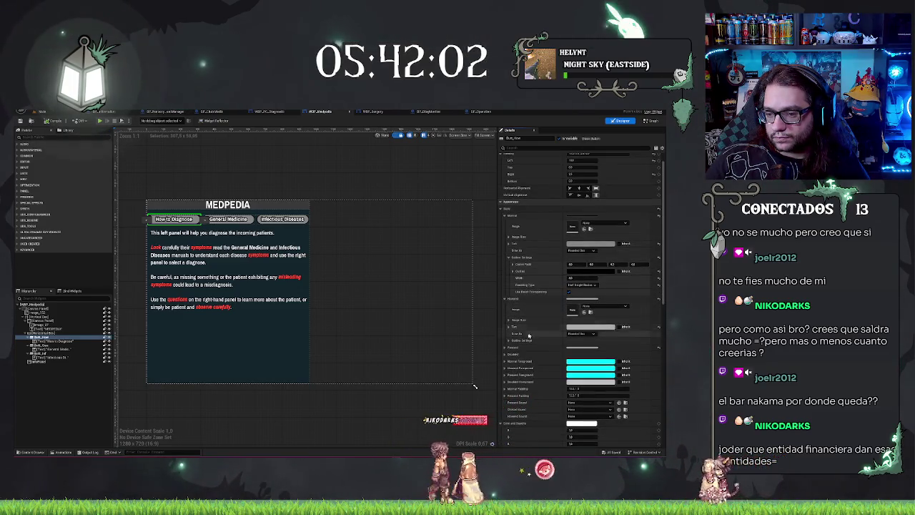
pyautogui.scroll(-2, 525, 337)
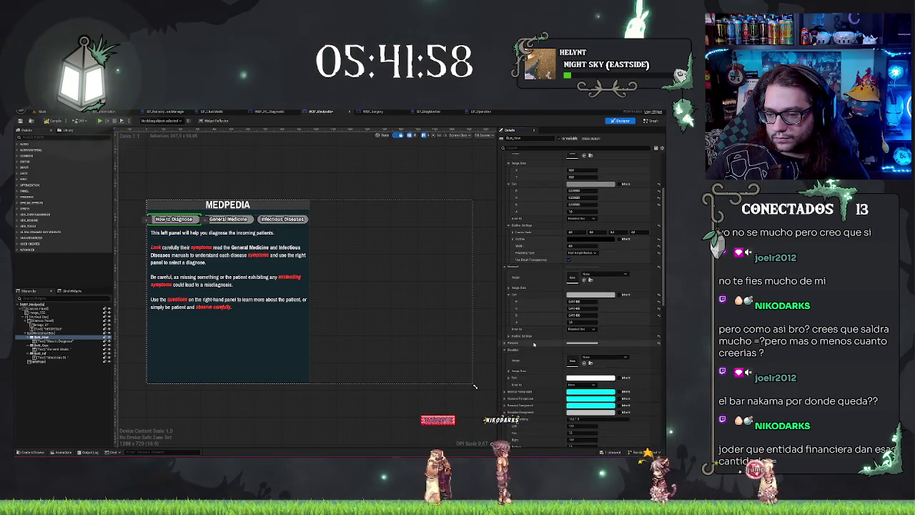
pyautogui.scroll(-1, 507, 332)
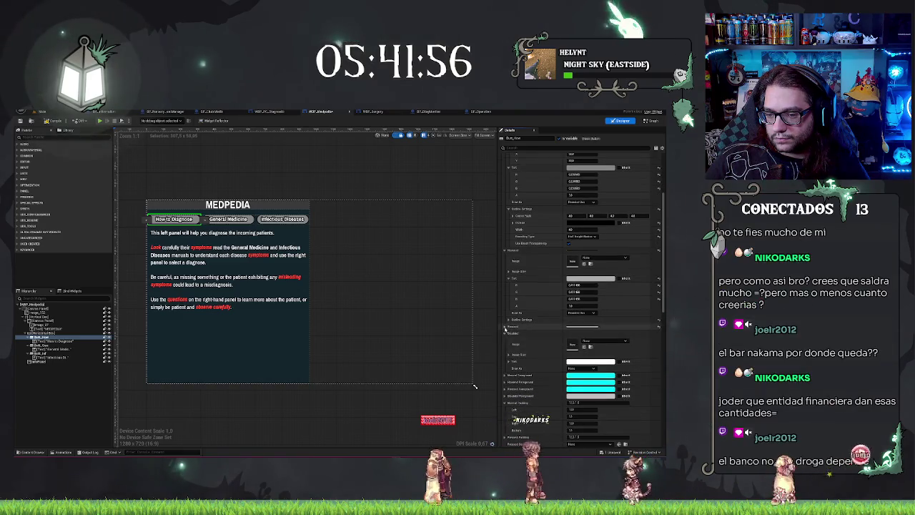
pyautogui.click(505, 326)
pyautogui.scroll(-1, 529, 343)
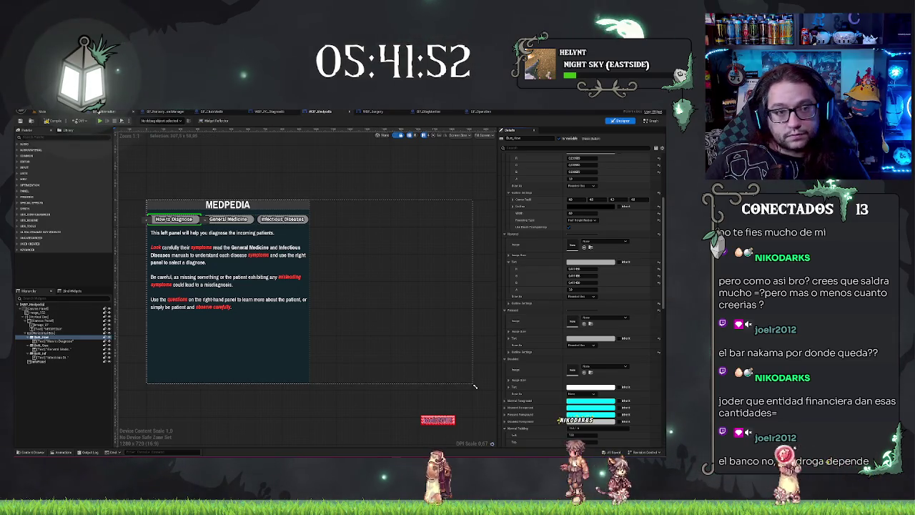
pyautogui.click(41, 111)
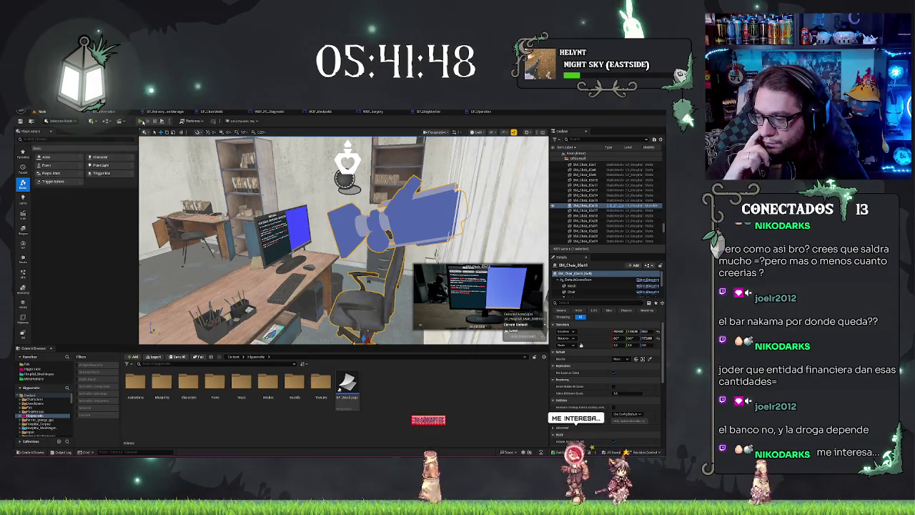
pyautogui.hotkey('alt', 'p')
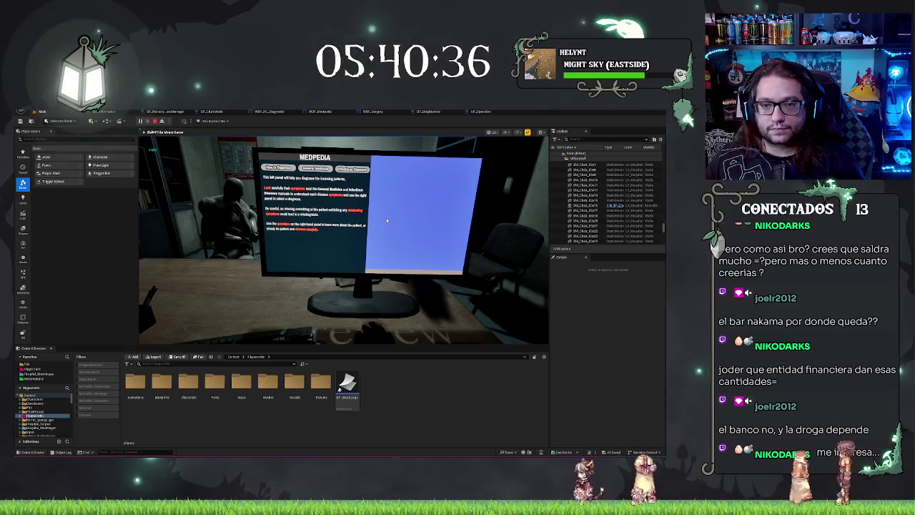
pyautogui.press('Escape')
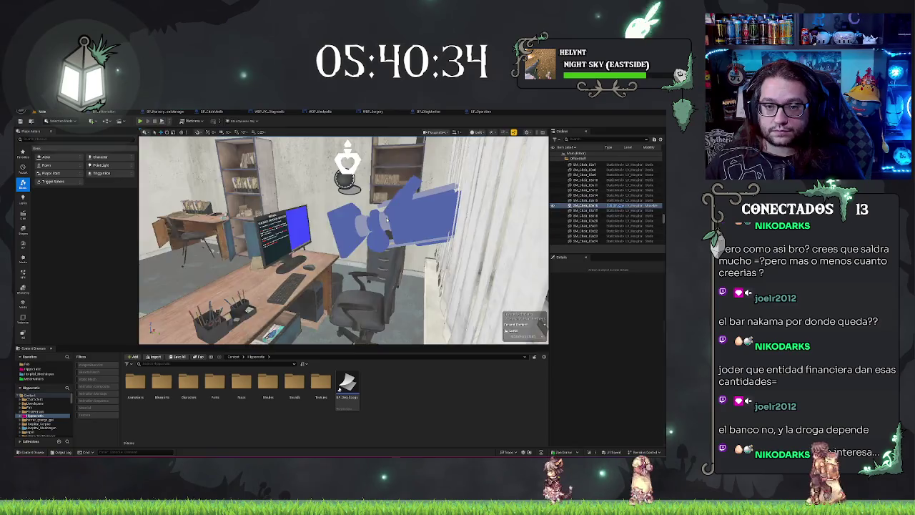
pyautogui.moveTo(384, 259)
pyautogui.mouseDown()
pyautogui.moveTo(254, 284)
pyautogui.moveTo(320, 248)
pyautogui.moveTo(359, 274)
pyautogui.moveTo(355, 226)
pyautogui.moveTo(341, 230)
pyautogui.mouseUp()
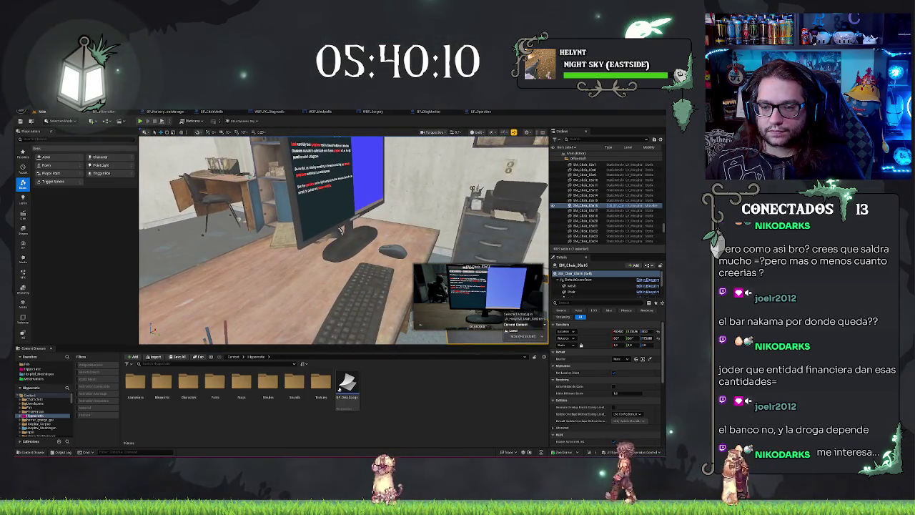
pyautogui.moveTo(341, 230); pyautogui.dragTo(332, 233)
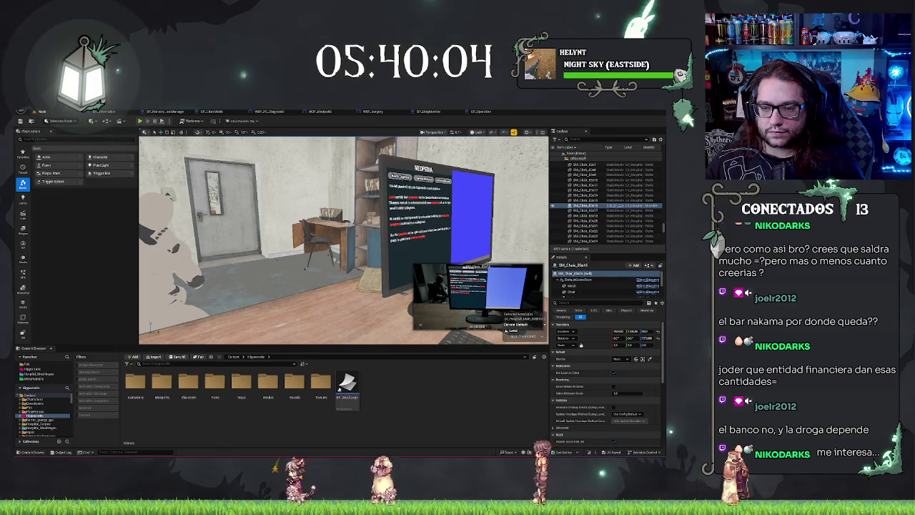
pyautogui.moveTo(332, 233); pyautogui.dragTo(328, 234)
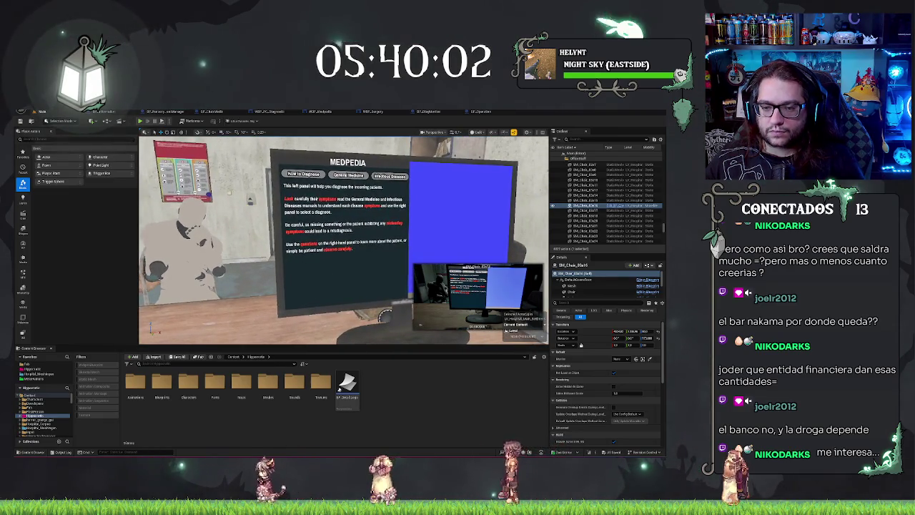
pyautogui.click(386, 317)
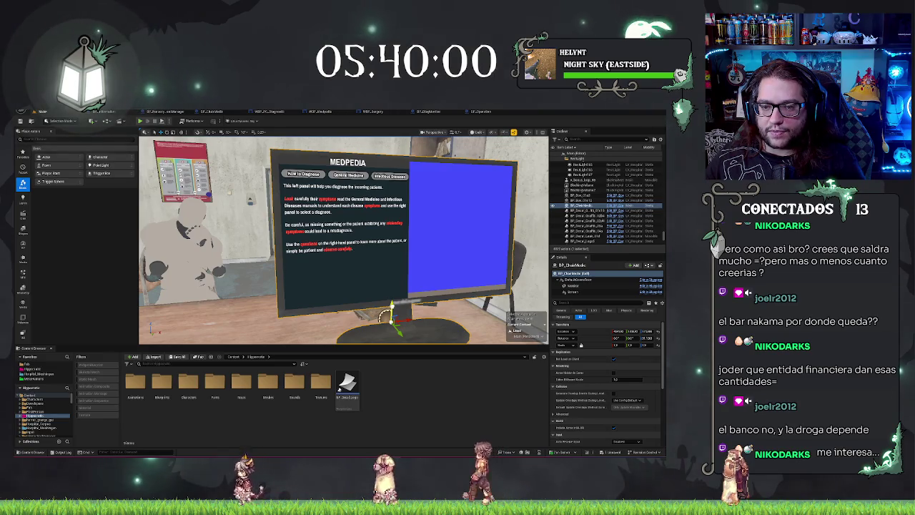
pyautogui.click(385, 315)
pyautogui.moveTo(385, 315); pyautogui.dragTo(407, 330)
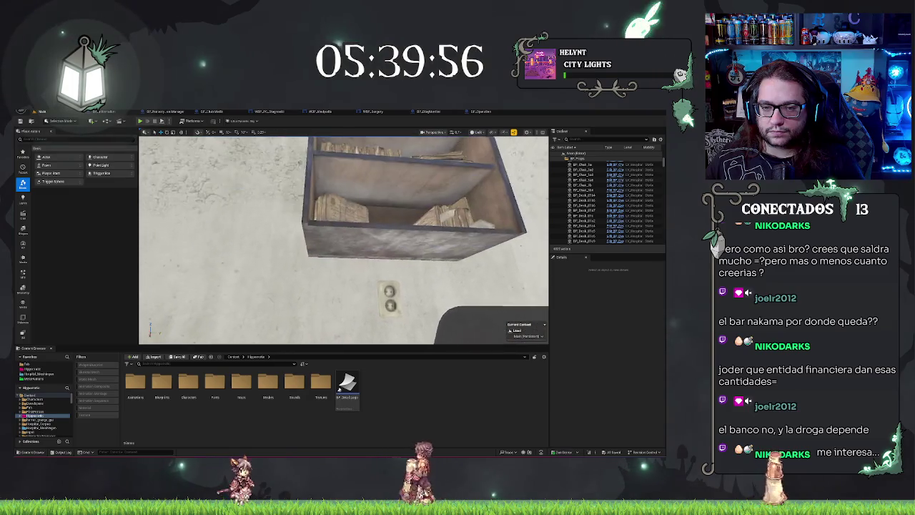
pyautogui.moveTo(408, 330)
pyautogui.mouseDown()
pyautogui.moveTo(308, 334)
pyautogui.moveTo(366, 271)
pyautogui.moveTo(344, 293)
pyautogui.mouseUp()
# Try tilting the binder mesh, undoing attempts and switching the rotation reference axes
pyautogui.click(366, 271)
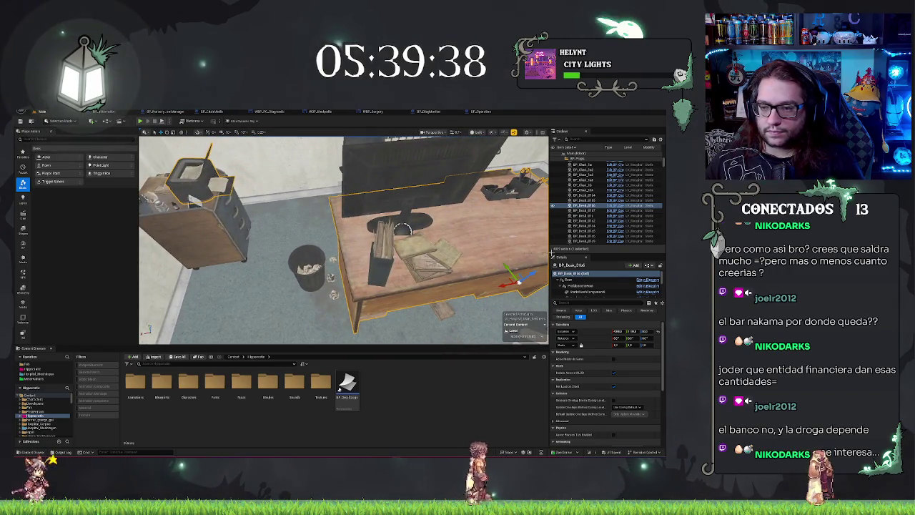
pyautogui.click(577, 292)
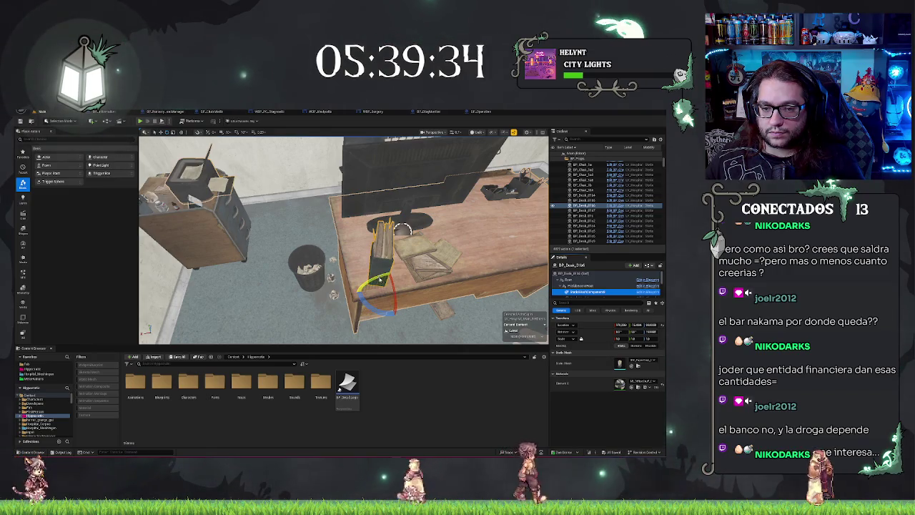
pyautogui.moveTo(380, 279); pyautogui.dragTo(356, 284)
pyautogui.hotkey('ctrl', 'z')
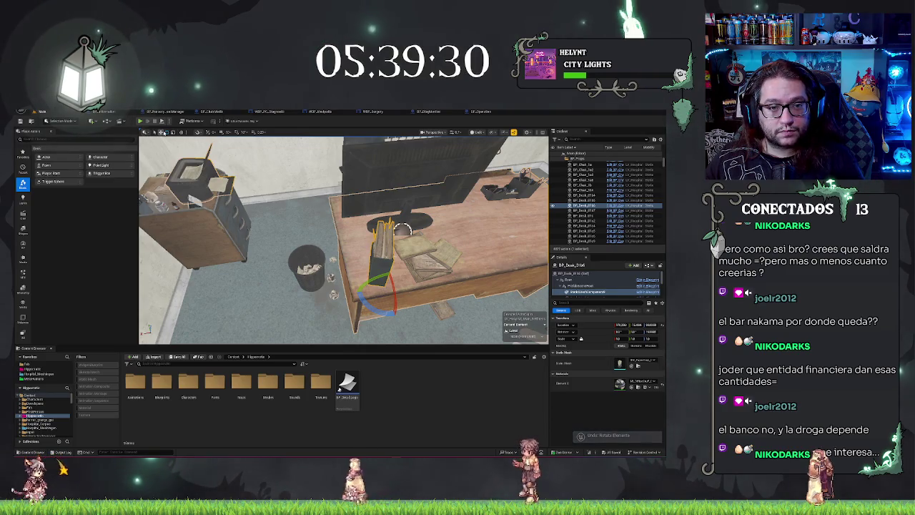
pyautogui.click(182, 133)
pyautogui.moveTo(380, 280); pyautogui.dragTo(358, 284)
pyautogui.hotkey('ctrl', 'z')
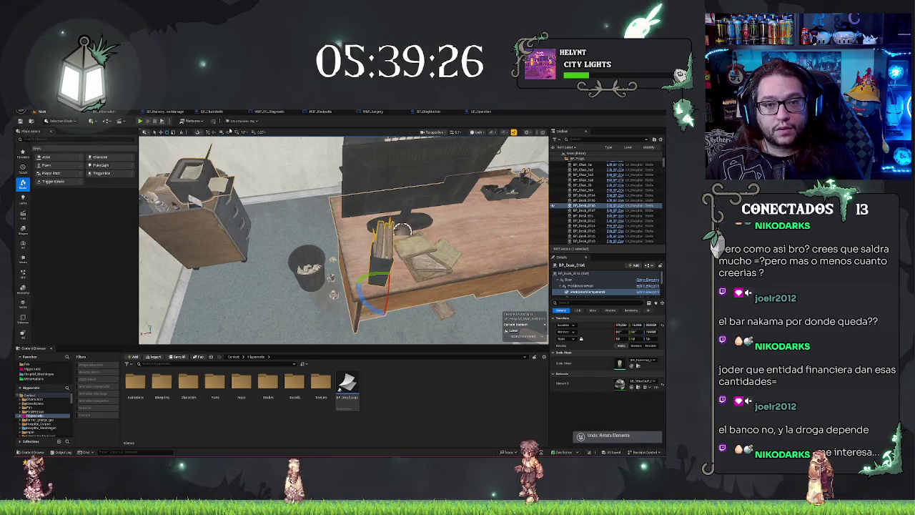
pyautogui.moveTo(379, 282); pyautogui.dragTo(356, 284)
# Rotate the dark binder flat, nudge it left beside the keyboard, then select the chair
pyautogui.click(379, 283)
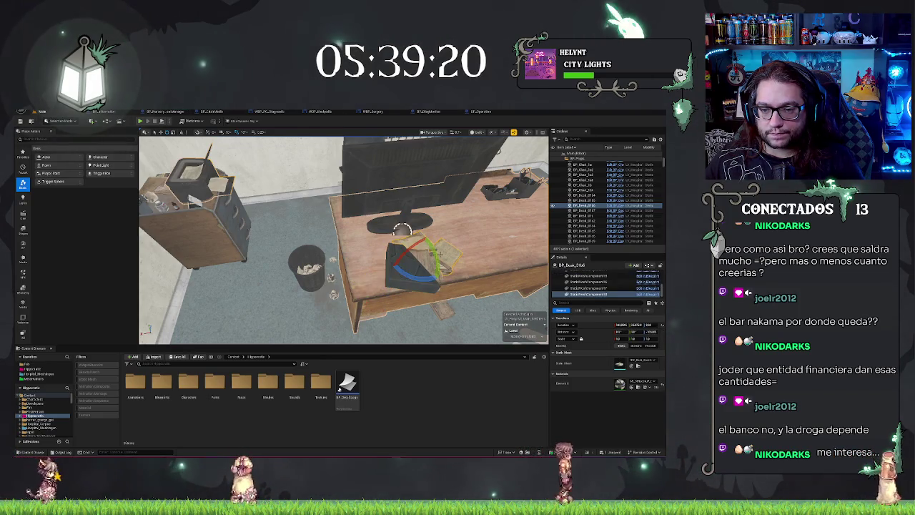
pyautogui.click(400, 268)
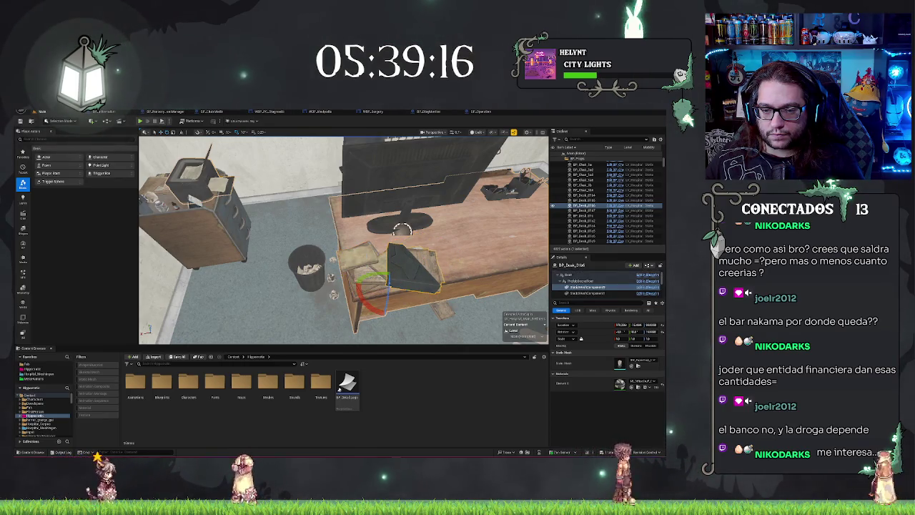
pyautogui.press('e')
pyautogui.moveTo(369, 300)
pyautogui.mouseDown()
pyautogui.moveTo(413, 295)
pyautogui.moveTo(350, 292)
pyautogui.moveTo(361, 309)
pyautogui.moveTo(351, 292)
pyautogui.moveTo(410, 222)
pyautogui.mouseUp()
pyautogui.press('w')
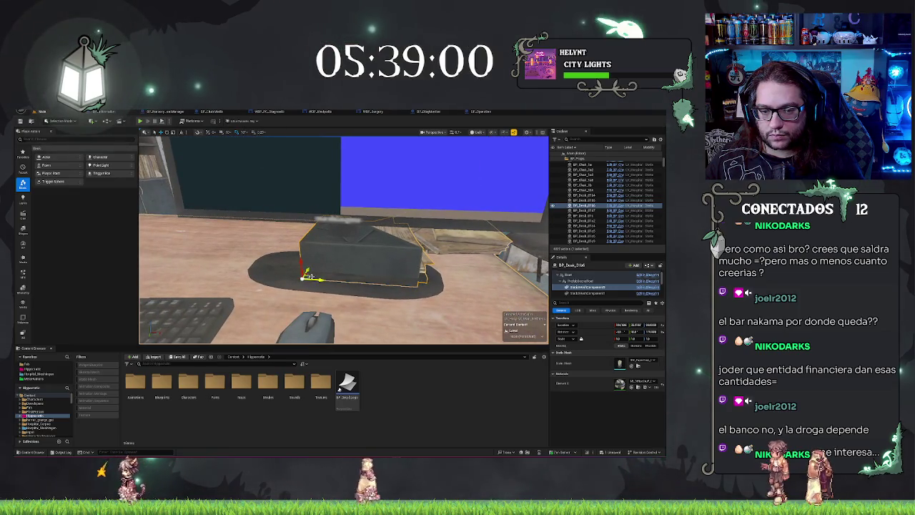
pyautogui.moveTo(300, 279); pyautogui.dragTo(292, 280)
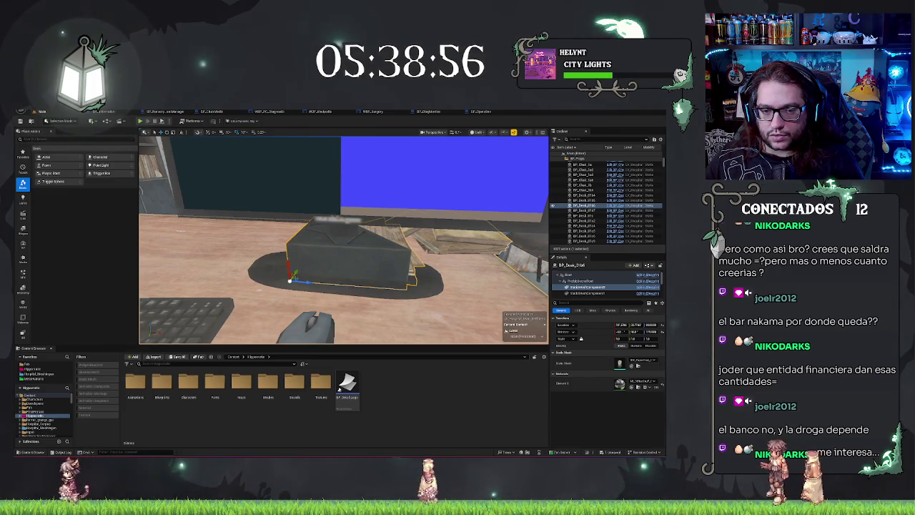
pyautogui.doubleClick(586, 205)
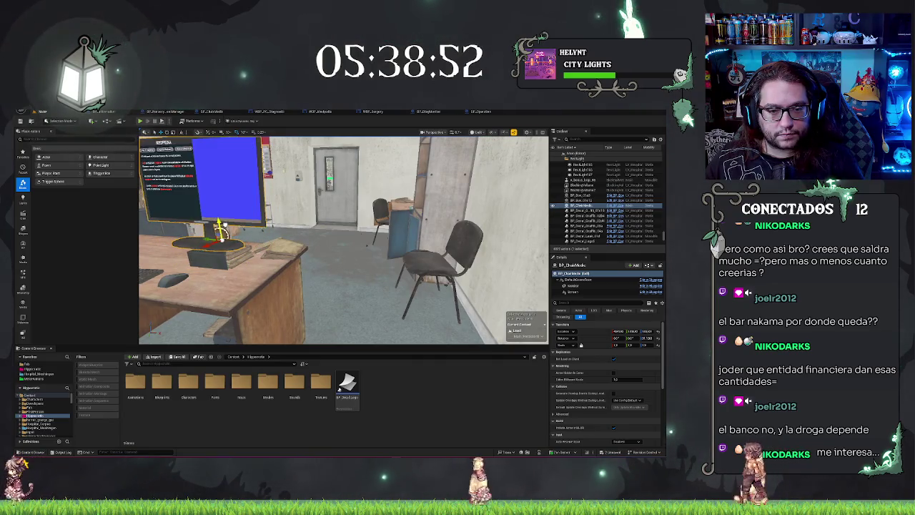
# Turn the monitor slightly and nudge a desk prop back toward the monitor stand
pyautogui.press('e')
pyautogui.moveTo(343, 240); pyautogui.dragTo(201, 240)
pyautogui.click(343, 301)
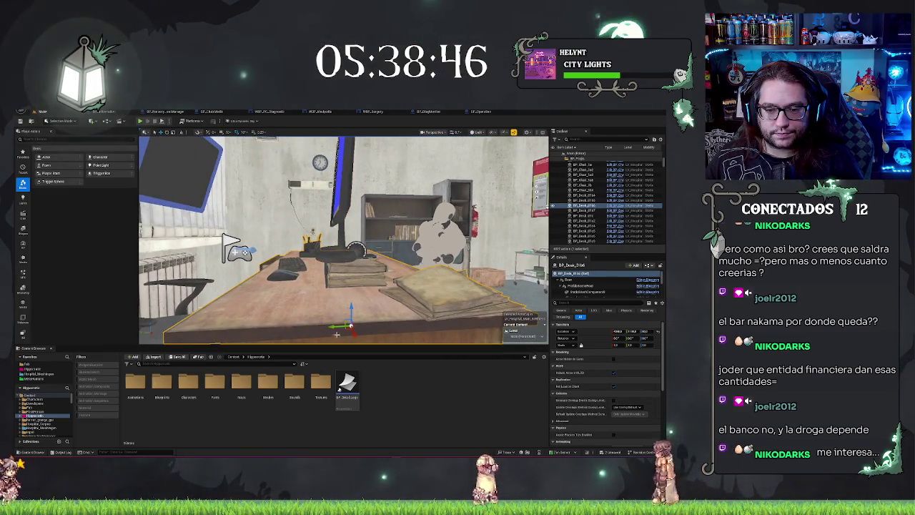
pyautogui.click(586, 291)
pyautogui.press('f')
pyautogui.moveTo(383, 193)
pyautogui.mouseDown()
pyautogui.moveTo(358, 215)
pyautogui.moveTo(390, 316)
pyautogui.moveTo(363, 255)
pyautogui.moveTo(374, 250)
pyautogui.moveTo(393, 164)
pyautogui.mouseUp()
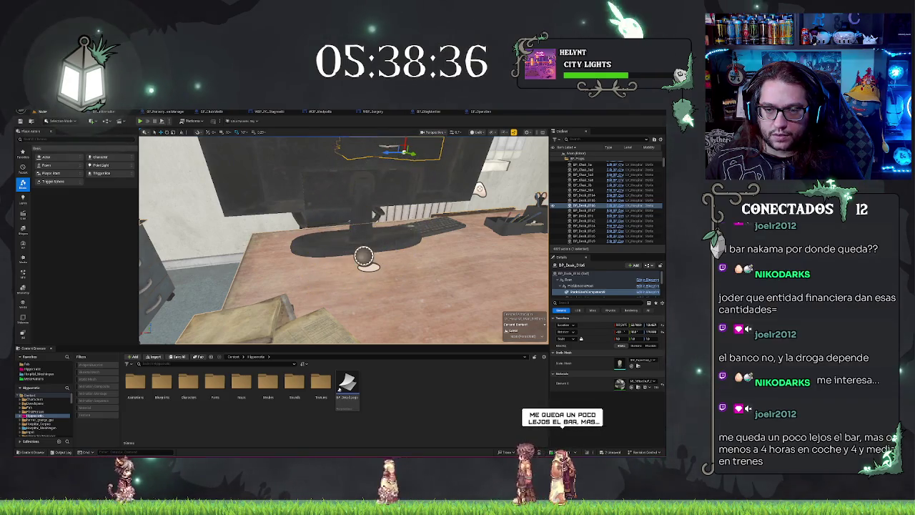
pyautogui.hotkey('ctrl', 'z')
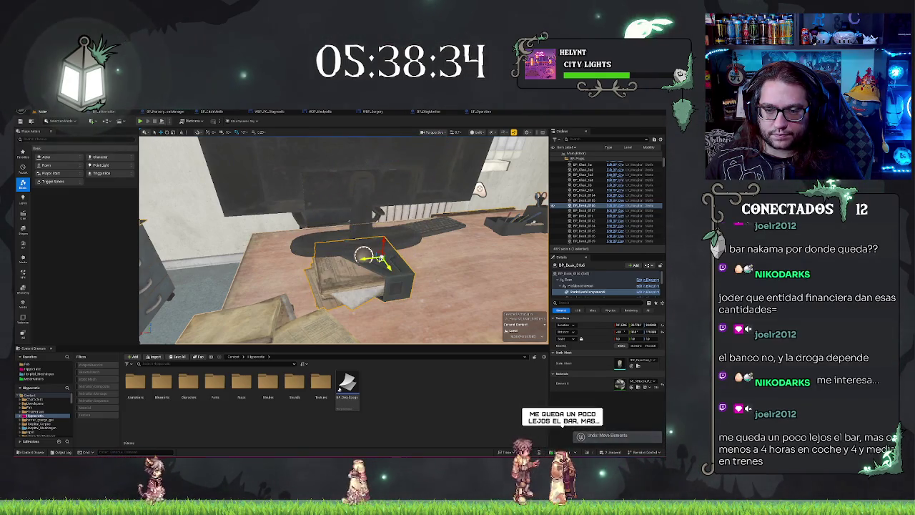
pyautogui.moveTo(364, 255); pyautogui.dragTo(436, 243)
# Slide two more desk prop meshes along the desk closer to the monitor stand
pyautogui.press('w')
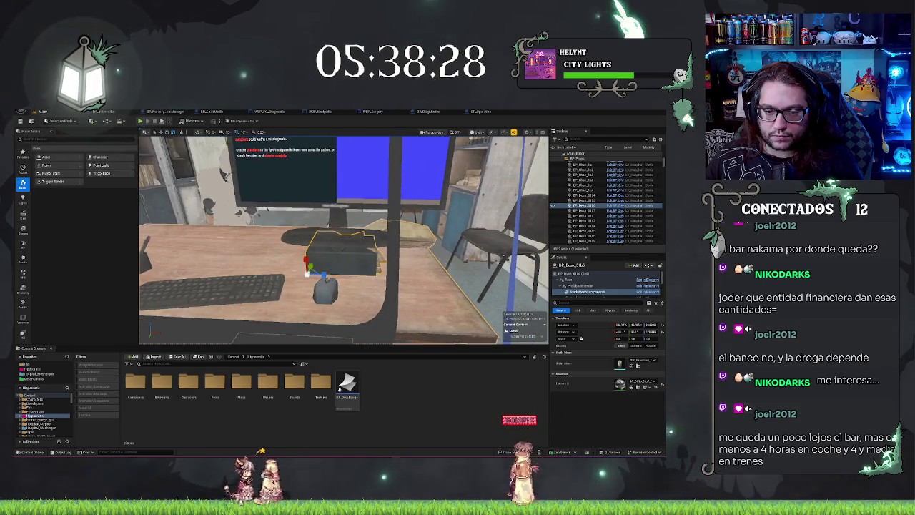
pyautogui.moveTo(328, 274); pyautogui.dragTo(193, 259)
pyautogui.press('Escape')
pyautogui.click(193, 259)
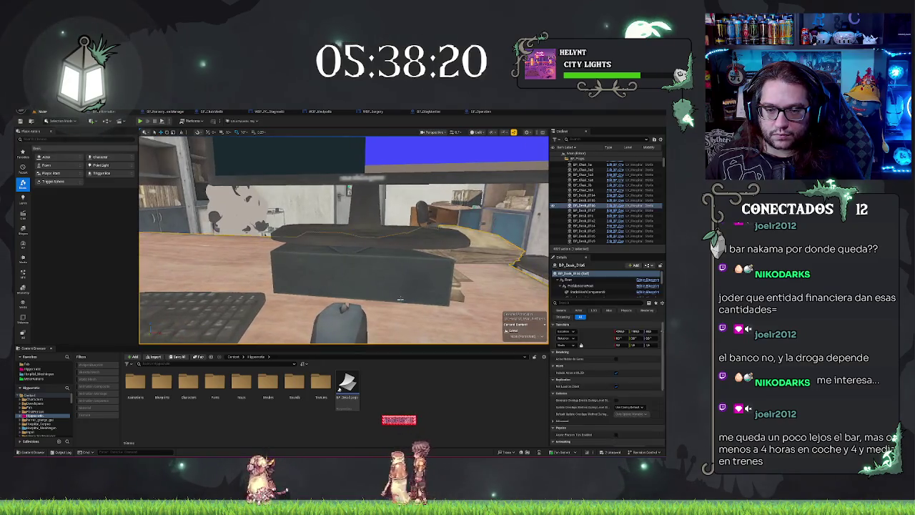
pyautogui.press('f')
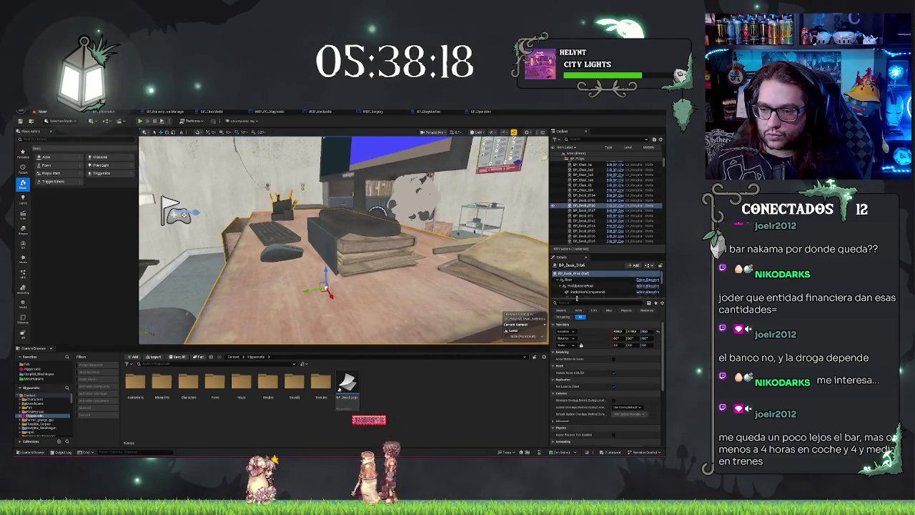
pyautogui.click(585, 292)
pyautogui.moveTo(324, 239); pyautogui.dragTo(329, 238)
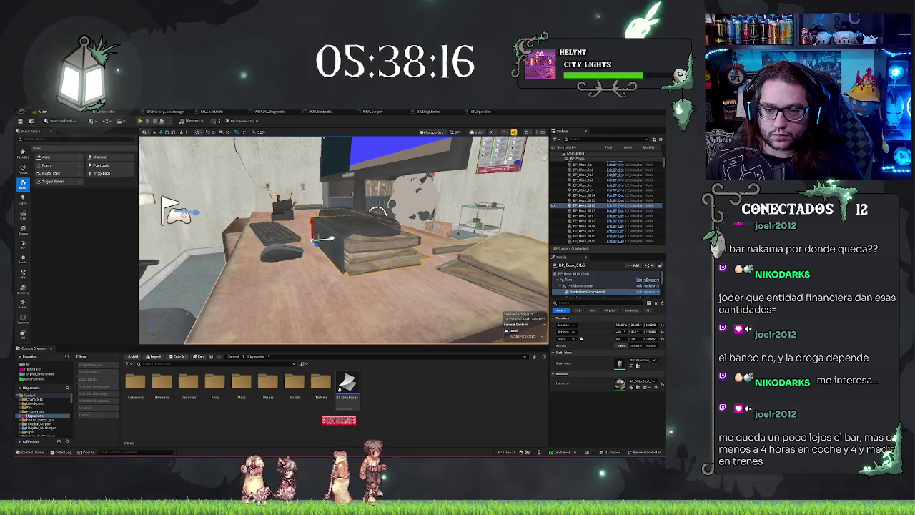
pyautogui.press('Escape')
pyautogui.moveTo(376, 213); pyautogui.dragTo(293, 216)
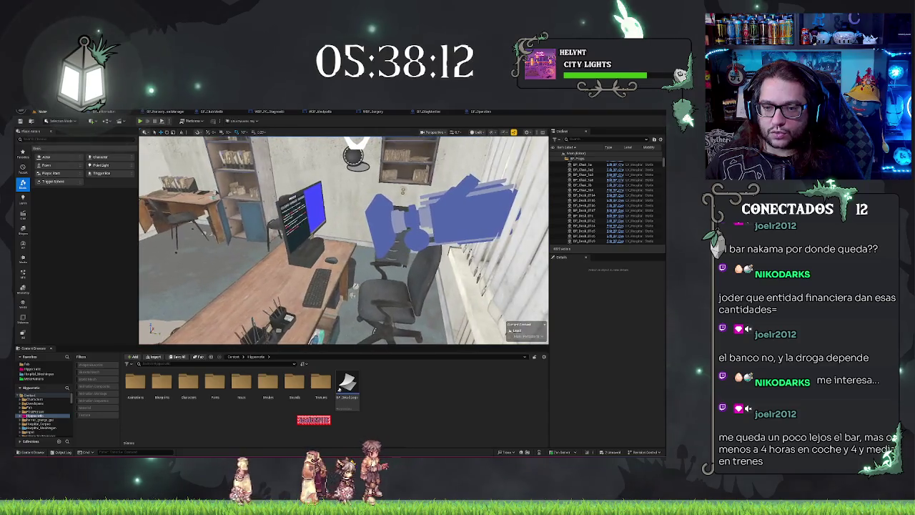
# View the BP_Operation and BP_DiagMonitor tabs, close one Blueprint editor, and return to the level
pyautogui.click(354, 287)
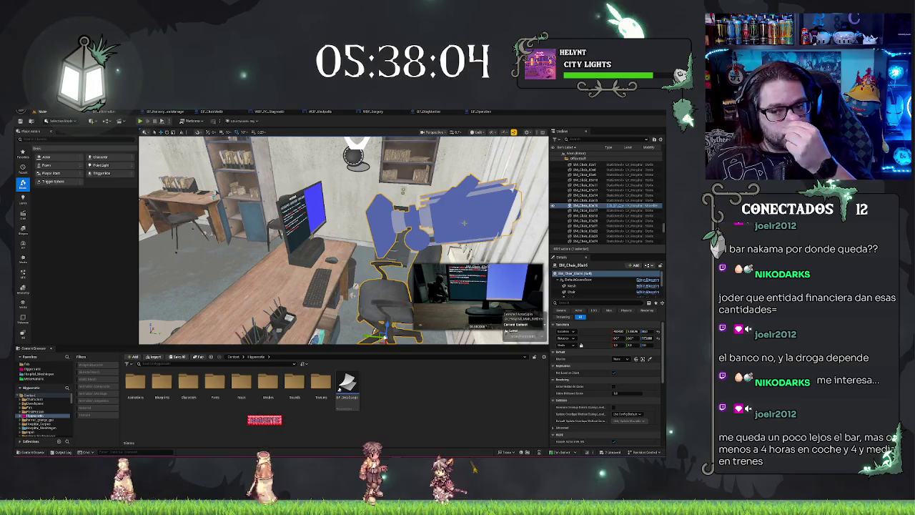
pyautogui.moveTo(343, 239)
pyautogui.mouseDown()
pyautogui.moveTo(293, 242)
pyautogui.moveTo(358, 229)
pyautogui.moveTo(375, 214)
pyautogui.mouseUp()
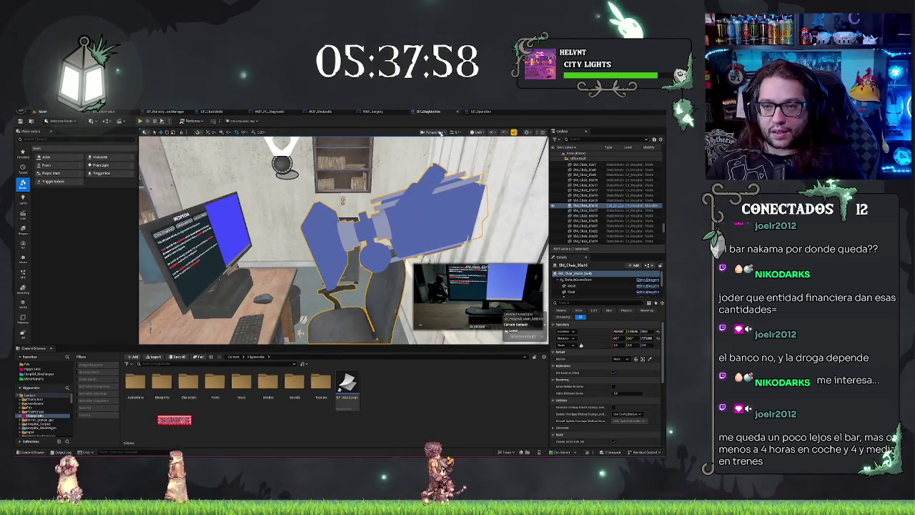
pyautogui.click(483, 111)
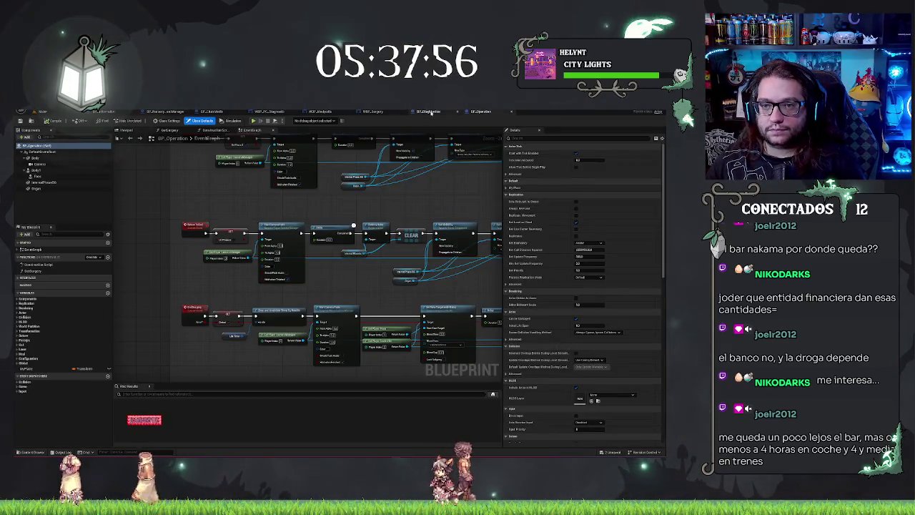
pyautogui.click(429, 112)
pyautogui.click(62, 113)
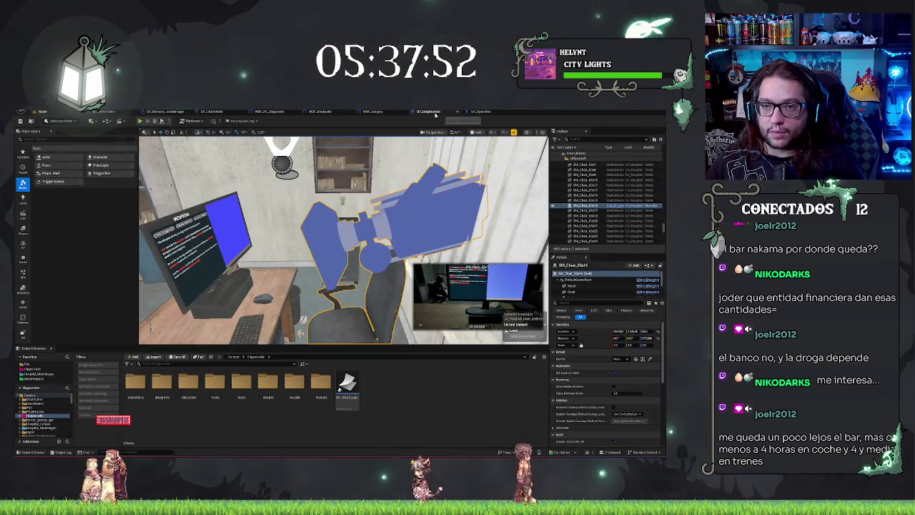
pyautogui.click(227, 113)
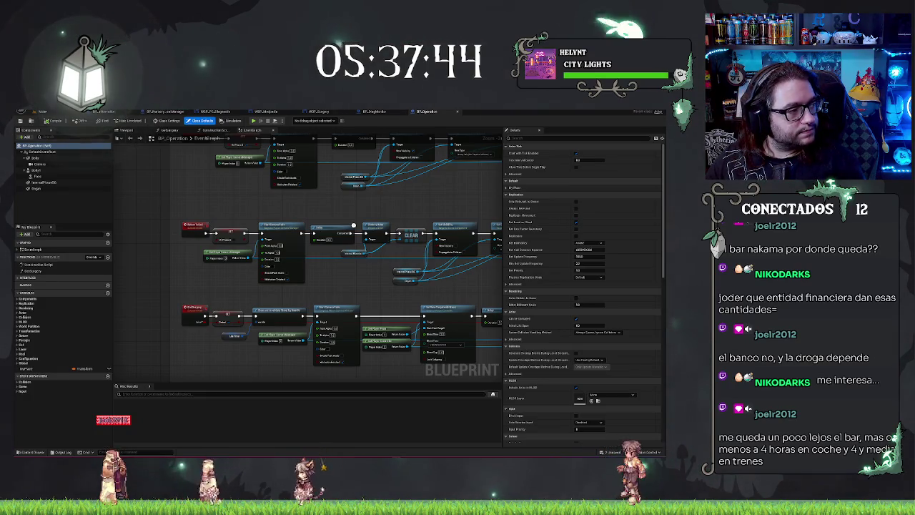
pyautogui.click(44, 112)
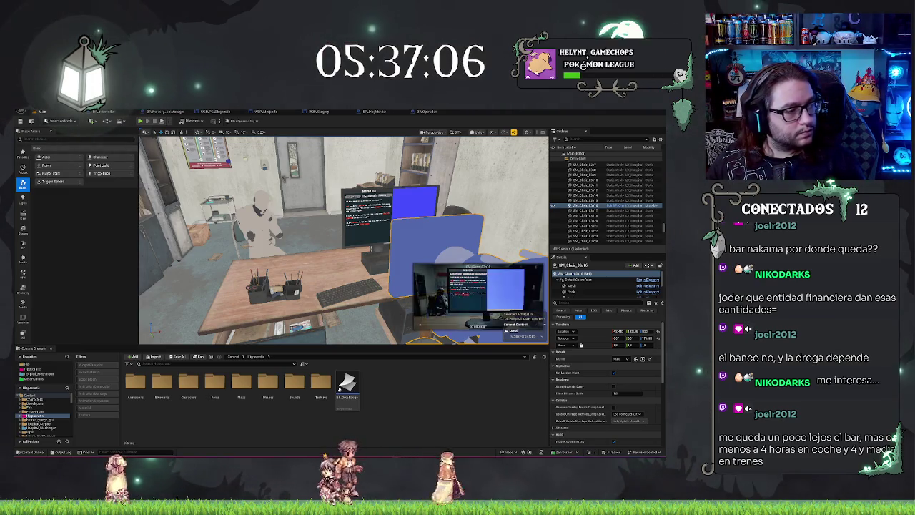
pyautogui.moveTo(343, 243); pyautogui.dragTo(343, 214)
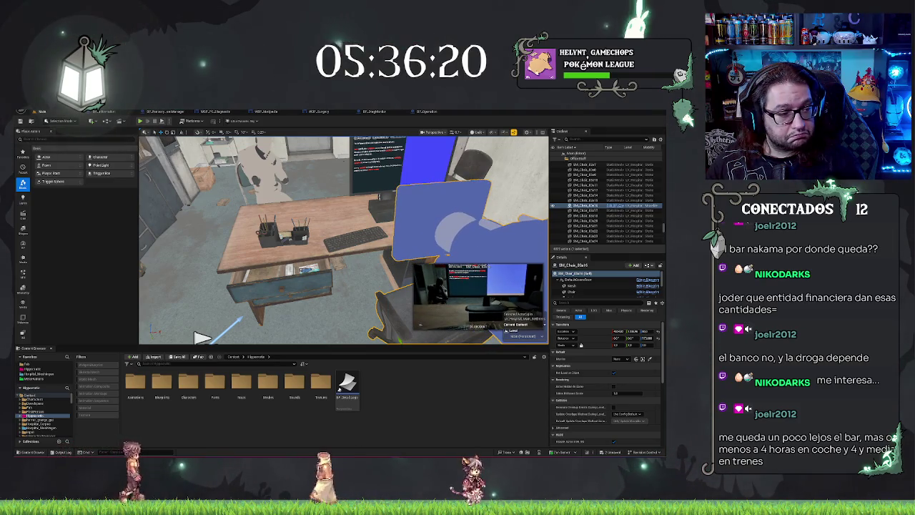
pyautogui.click(300, 236)
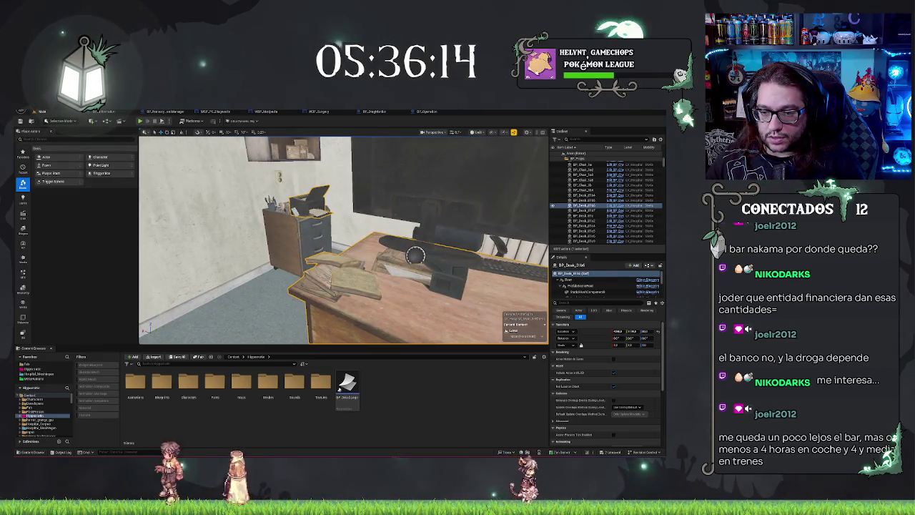
# Duplicate a desk prop with Ctrl+D and slide the copy right across the desk
pyautogui.click(581, 291)
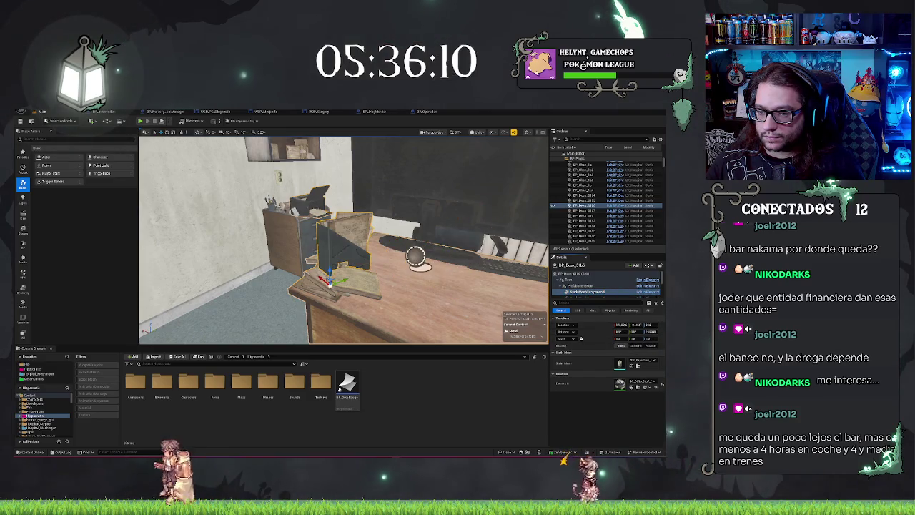
pyautogui.hotkey('ctrl', 'd')
pyautogui.moveTo(325, 279); pyautogui.dragTo(414, 261)
pyautogui.press('Escape')
pyautogui.moveTo(343, 240)
pyautogui.mouseDown()
pyautogui.moveTo(336, 243)
pyautogui.moveTo(368, 256)
pyautogui.moveTo(329, 251)
pyautogui.mouseUp()
# Shift the paper pile toward the desk's front-left, then select the office chair
pyautogui.click(354, 258)
pyautogui.click(322, 271)
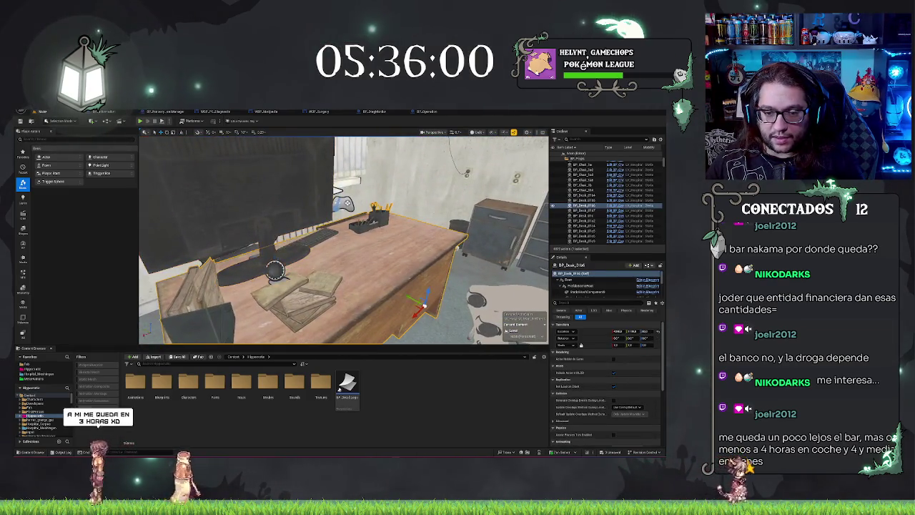
pyautogui.click(304, 293)
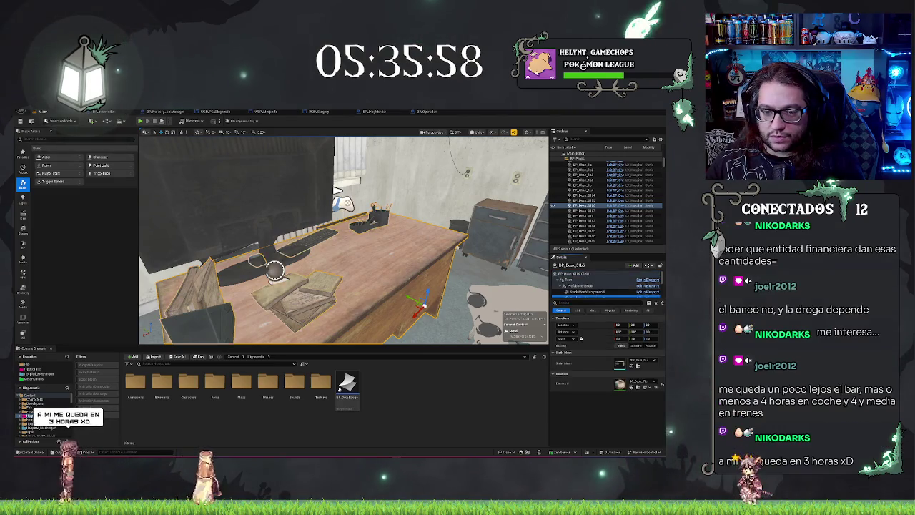
pyautogui.moveTo(285, 304); pyautogui.dragTo(274, 318)
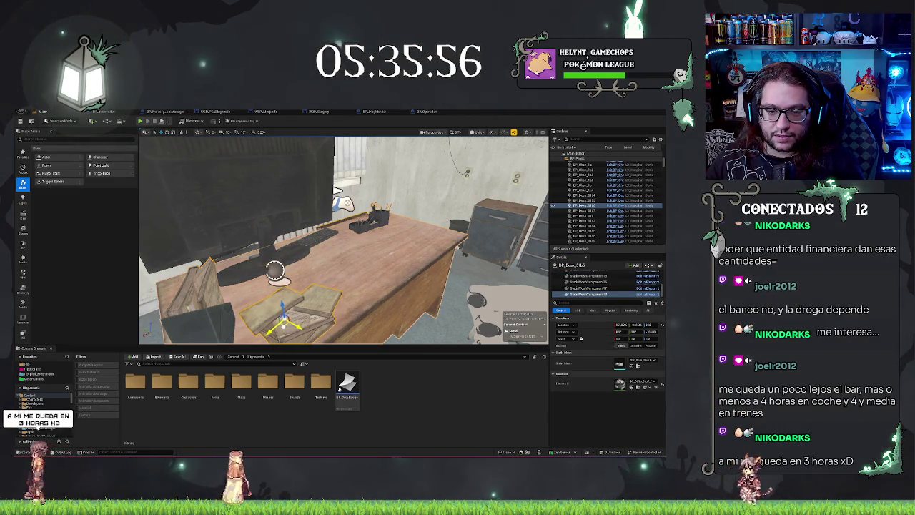
pyautogui.click(500, 307)
pyautogui.moveTo(358, 250); pyautogui.dragTo(286, 268)
pyautogui.click(343, 314)
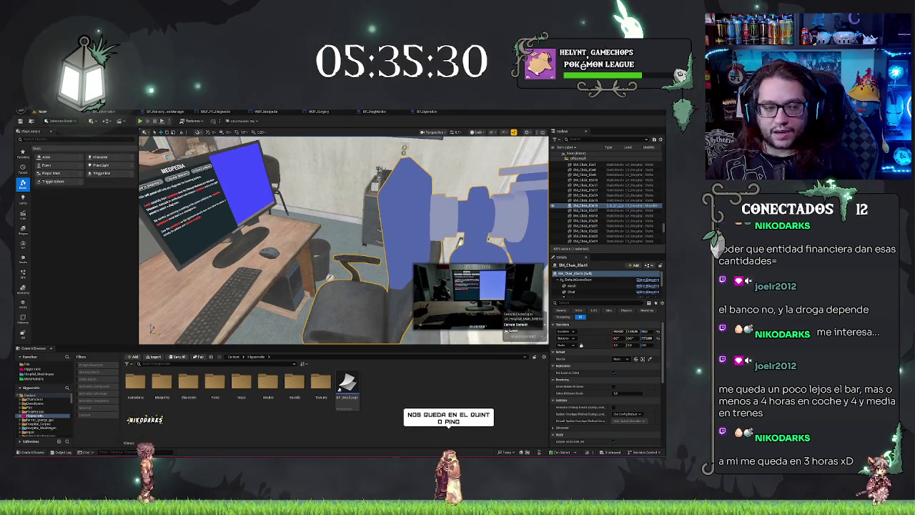
# Undo the chair's last Modify Component(s) change with Ctrl+Z
pyautogui.hotkey('ctrl', 'z')
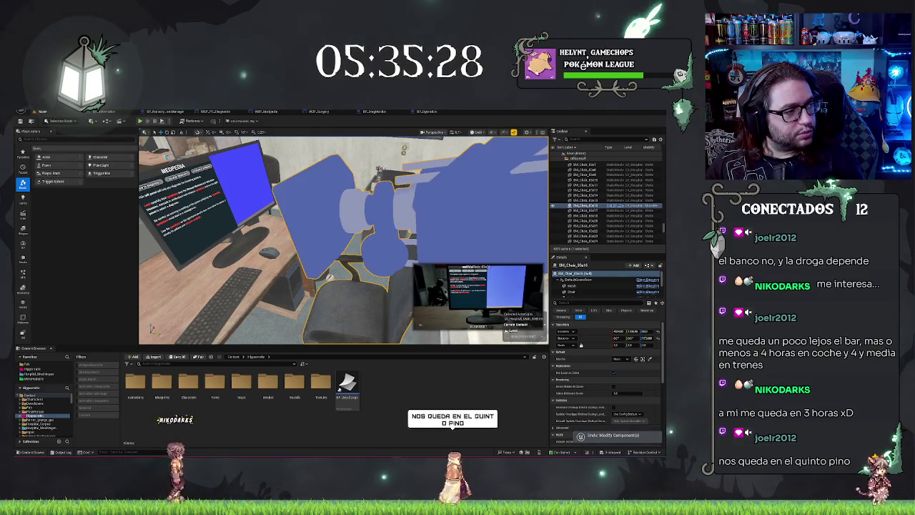
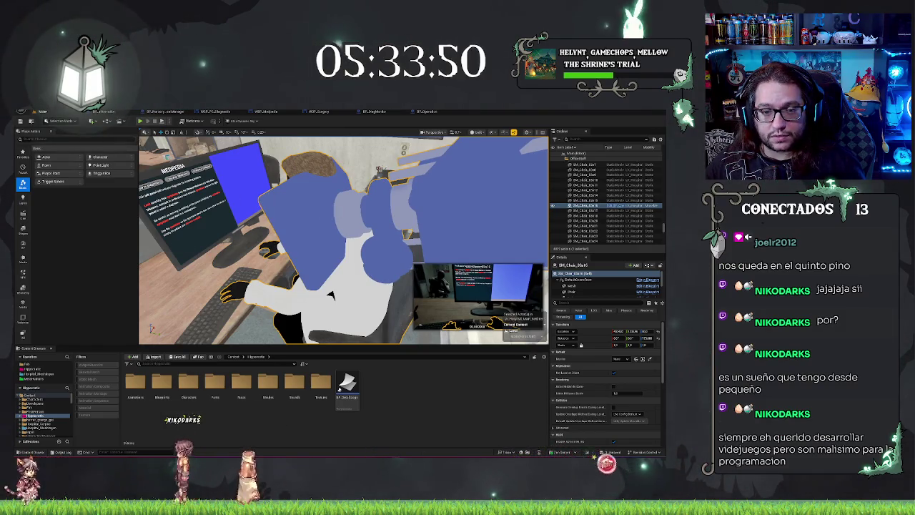
# Undo the unwanted rotations on the BP_ChairMedic monitor at the doctor's desk
pyautogui.moveTo(330, 295); pyautogui.dragTo(274, 289)
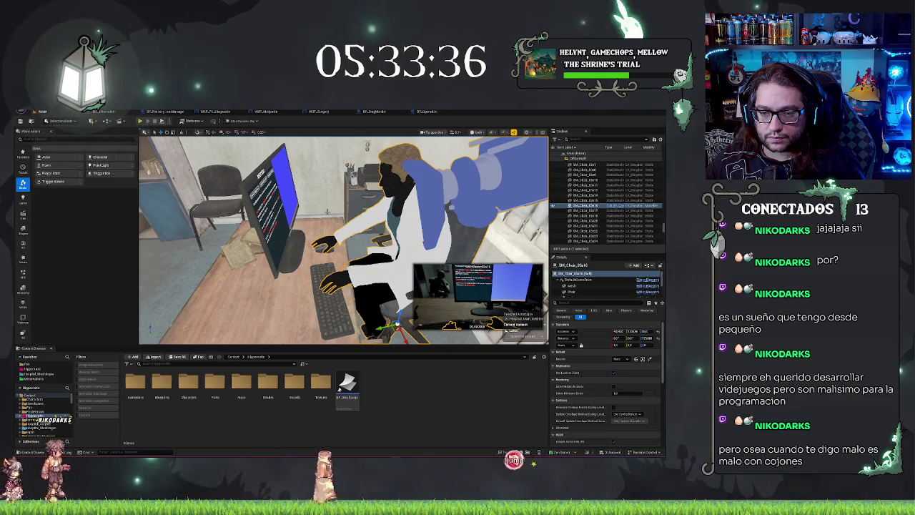
pyautogui.click(276, 214)
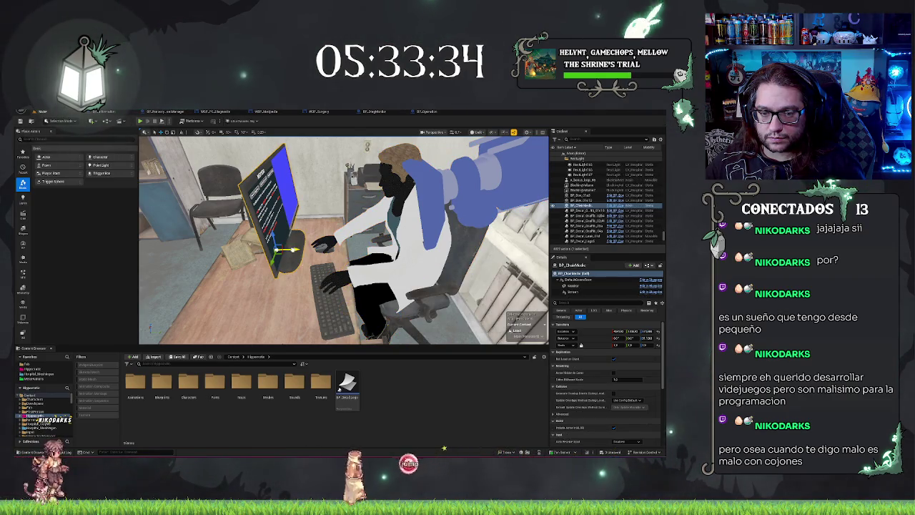
pyautogui.hotkey('ctrl', 'z')
pyautogui.hotkey('ctrl', 'z')
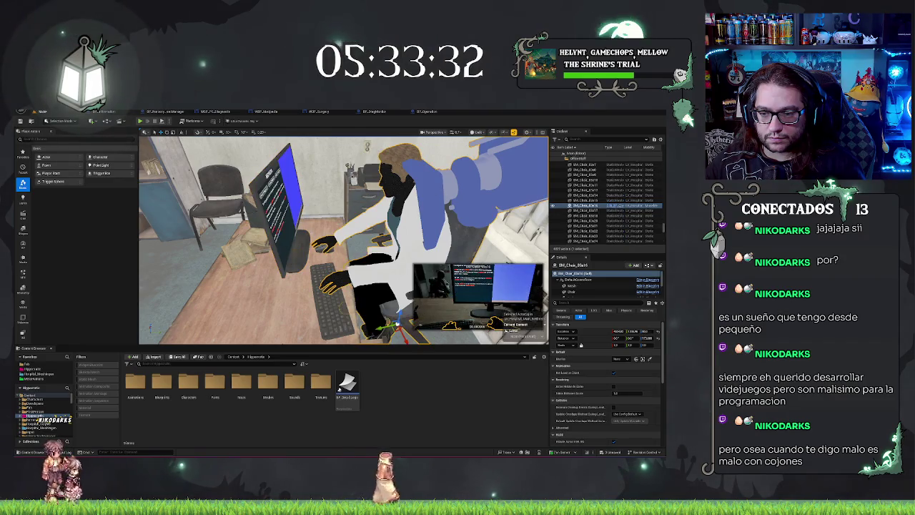
pyautogui.click(292, 247)
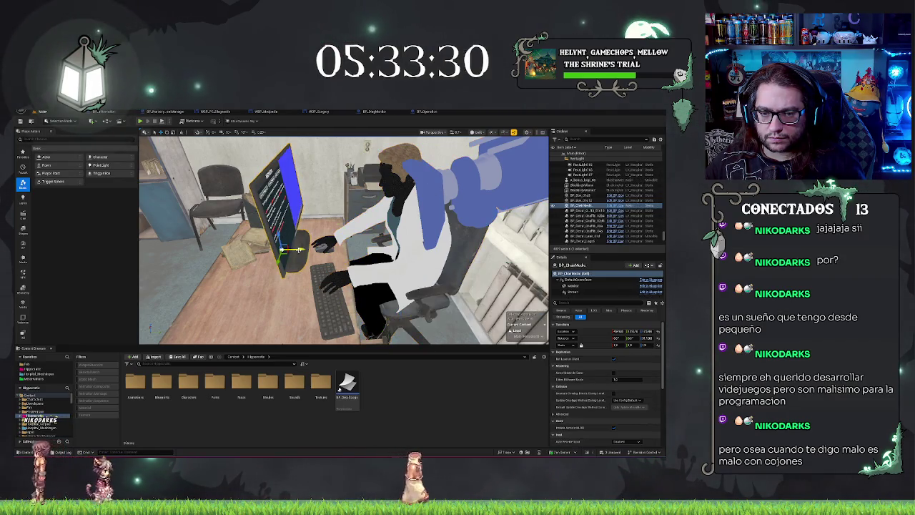
pyautogui.hotkey('ctrl', 'z')
pyautogui.hotkey('ctrl', 'z')
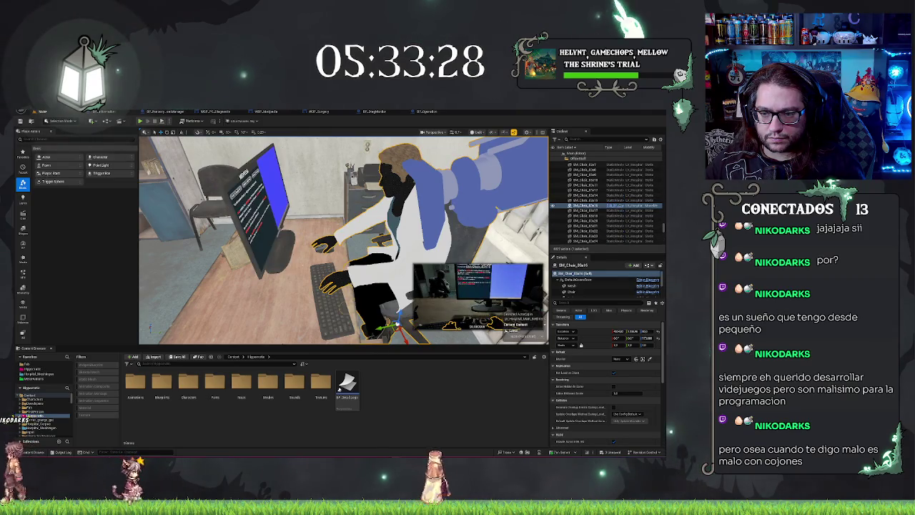
pyautogui.click(283, 248)
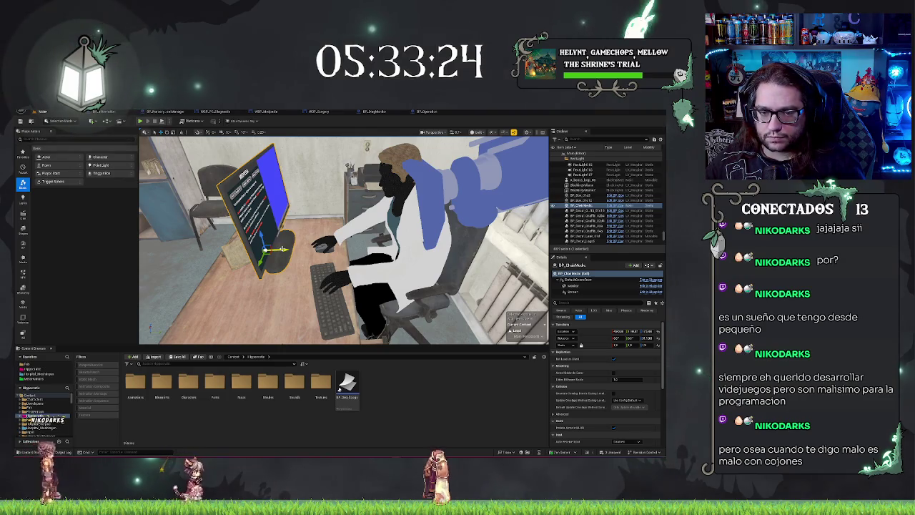
pyautogui.hotkey('ctrl', 'z')
pyautogui.hotkey('ctrl', 'z')
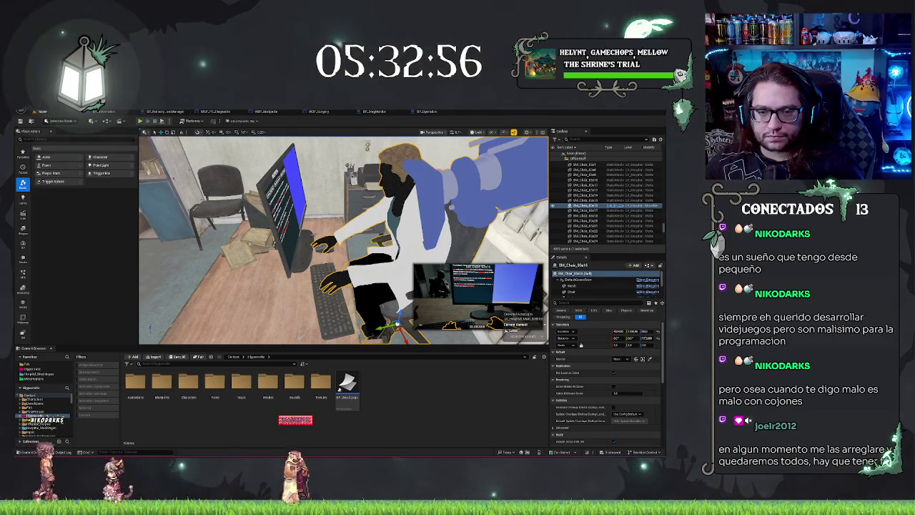
# Slide the BP_ChairMedic monitor right along the desk, select the chair, and start play-testing
pyautogui.click(214, 207)
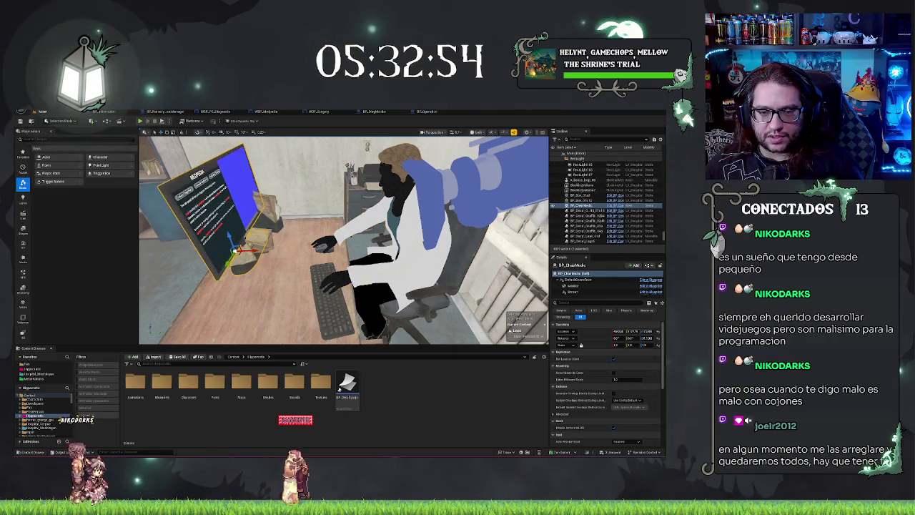
pyautogui.click(364, 279)
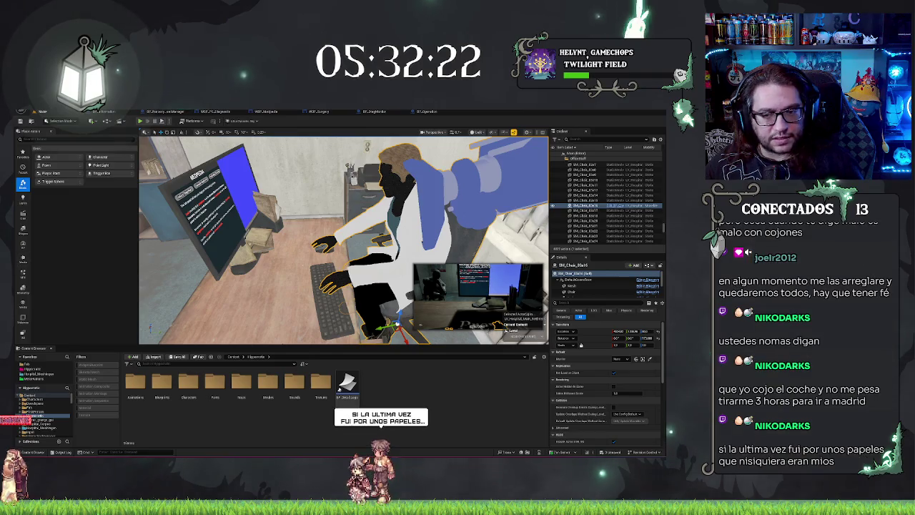
pyautogui.click(240, 247)
pyautogui.moveTo(251, 251); pyautogui.dragTo(298, 250)
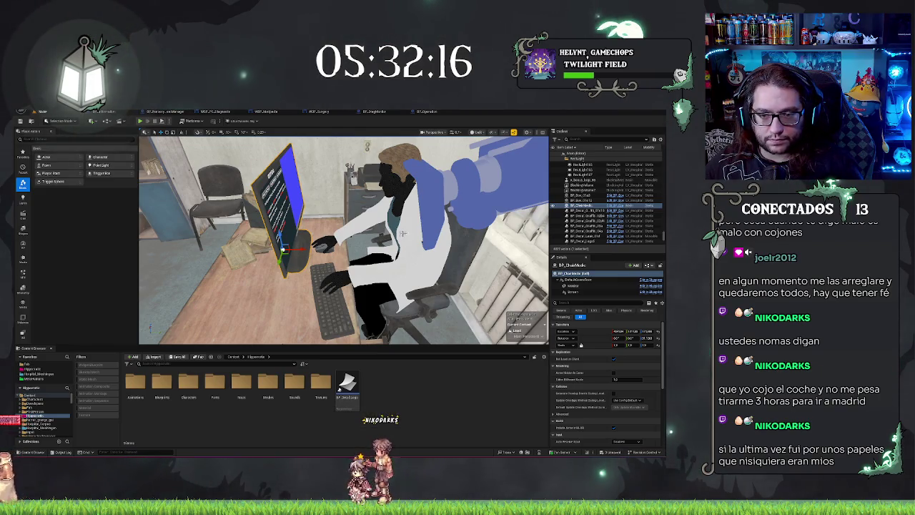
pyautogui.click(391, 314)
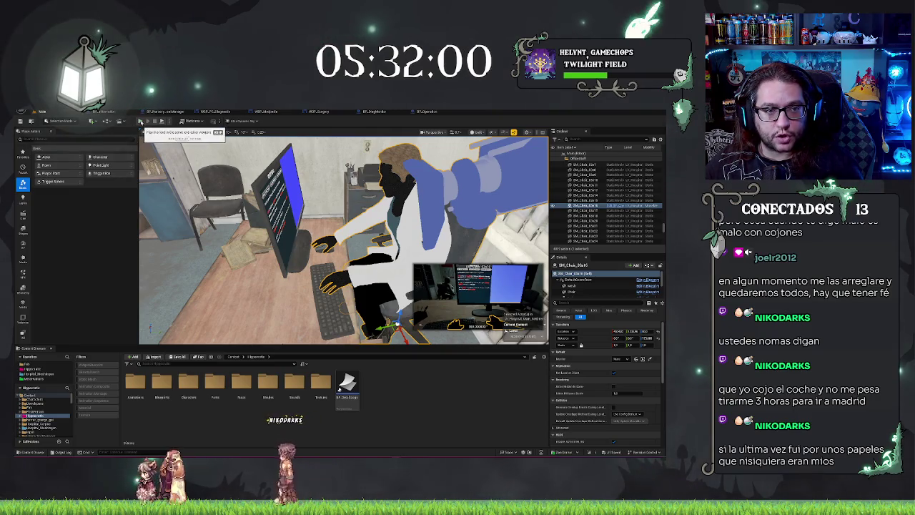
pyautogui.click(141, 121)
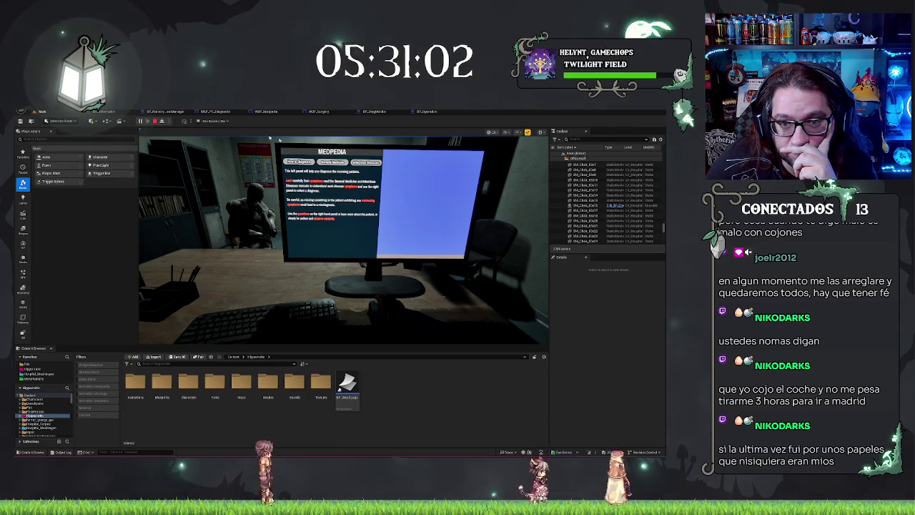
# End the play session, frame the chair from behind, and select the BP_ChairMonitor monitor
pyautogui.press('Escape')
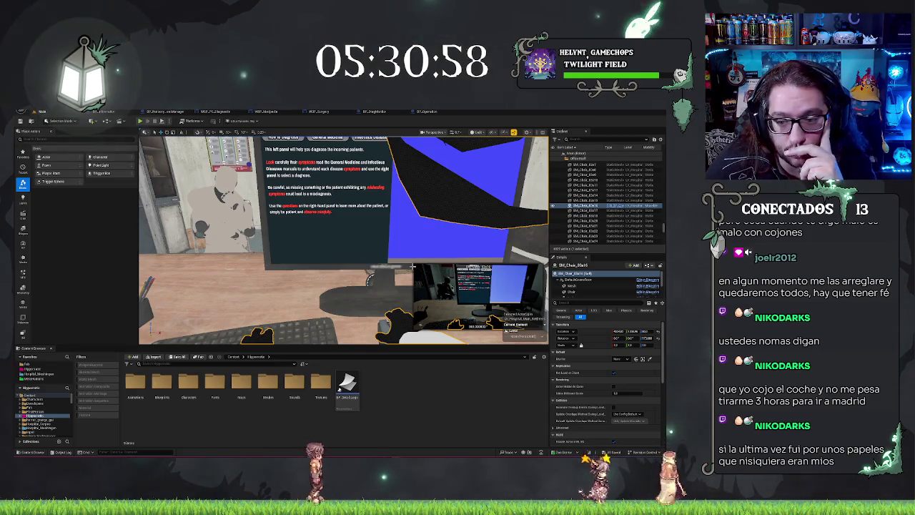
pyautogui.press('f')
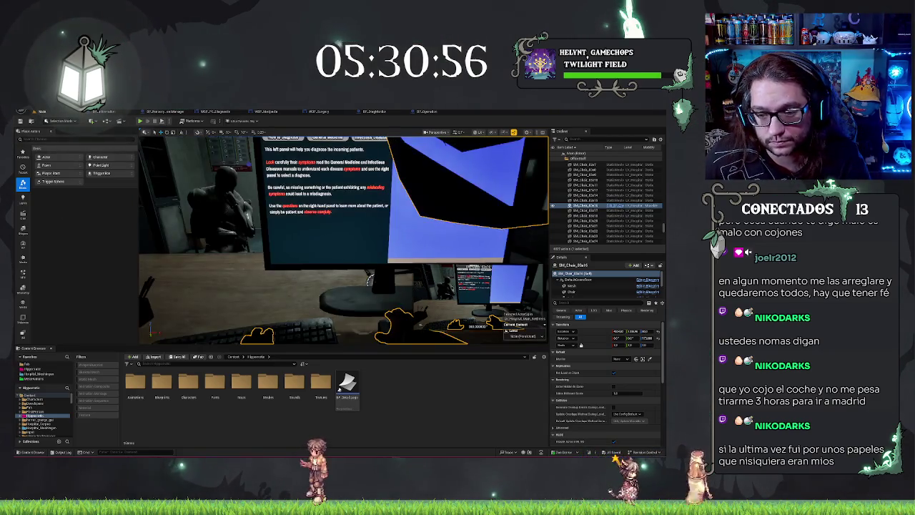
pyautogui.moveTo(343, 239); pyautogui.dragTo(193, 239)
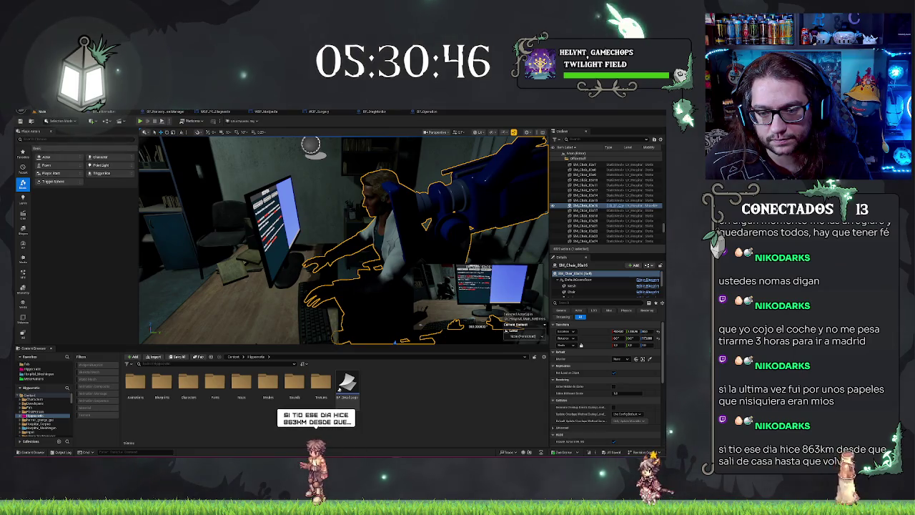
pyautogui.click(270, 221)
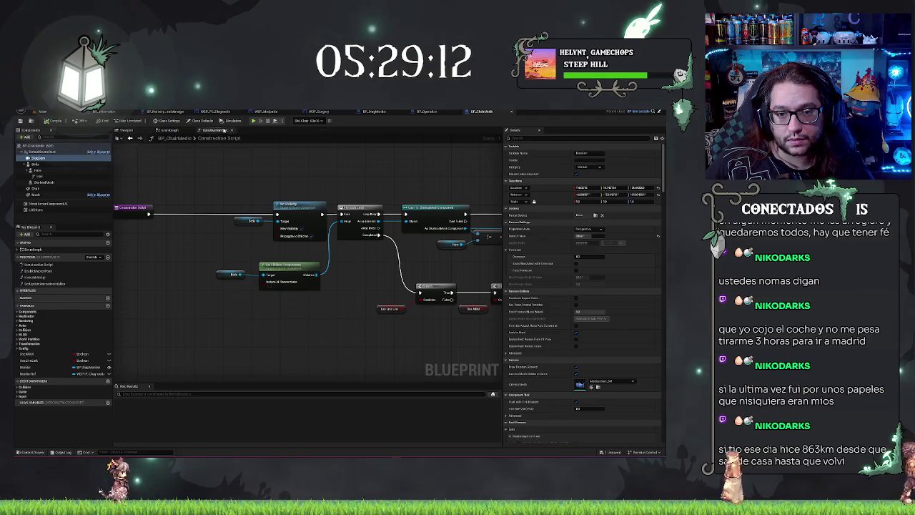
# Compile BP_ChairMedic and view BP_DiagMonitor's monitor mesh in its Viewport
pyautogui.click(54, 121)
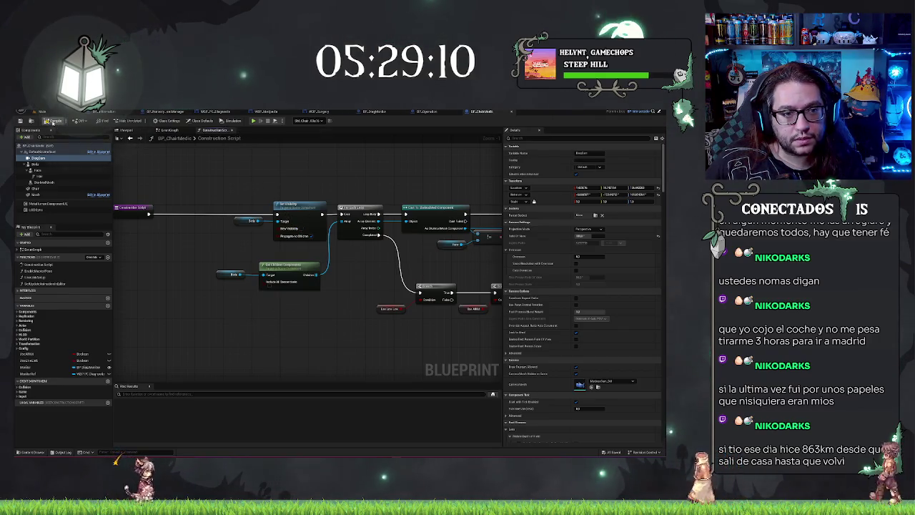
pyautogui.click(406, 113)
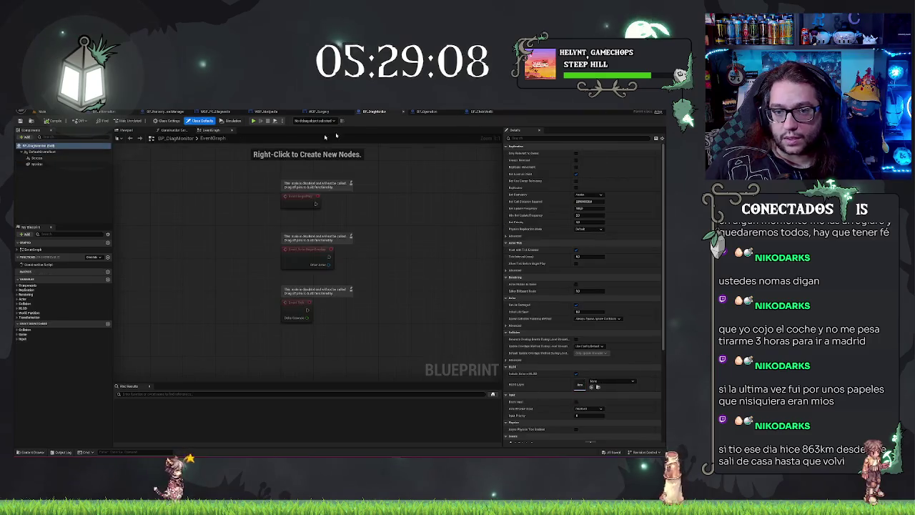
pyautogui.click(127, 131)
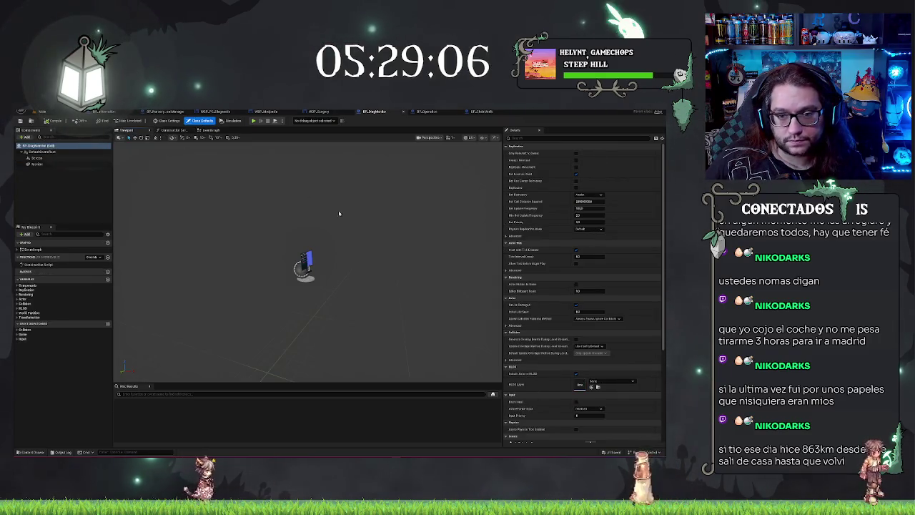
# Orbit, zoom and pan around the BP_DiagMonitor monitor mesh, then bring up the +Add component list
pyautogui.moveTo(307, 264); pyautogui.dragTo(239, 268)
pyautogui.scroll(-5, 325, 212)
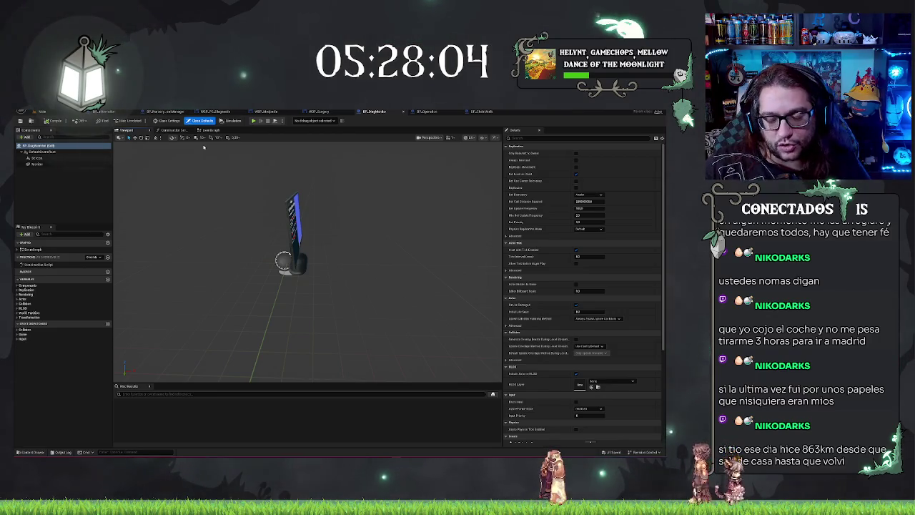
pyautogui.moveTo(418, 182); pyautogui.dragTo(447, 198)
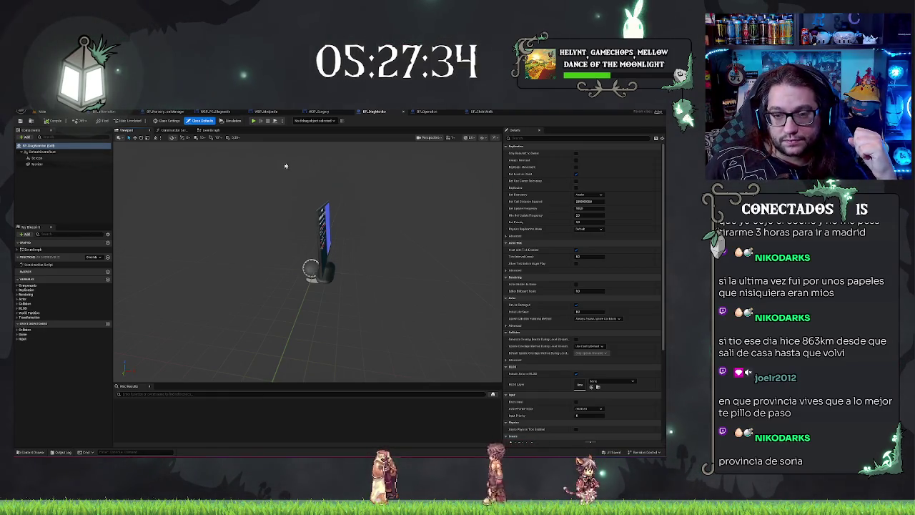
pyautogui.click(26, 137)
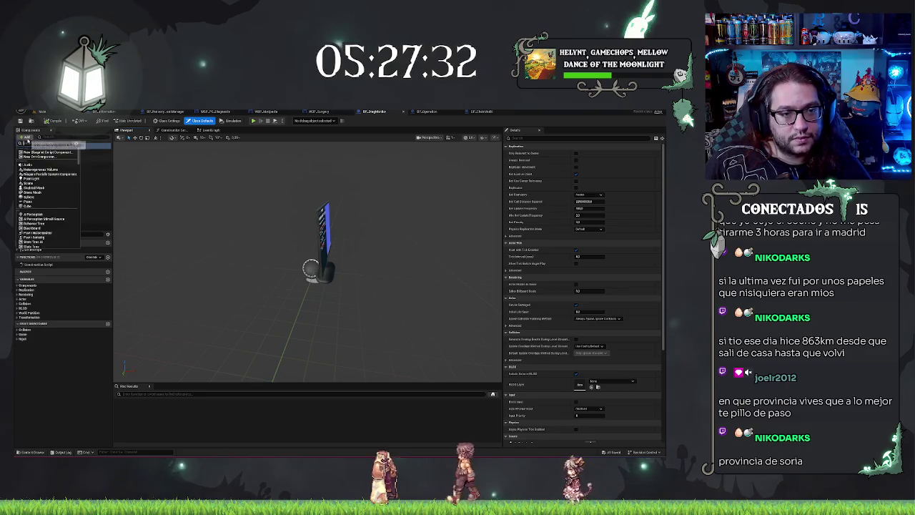
# Move the rect light to the right in front of the monitor screen and frame it
pyautogui.click(25, 141)
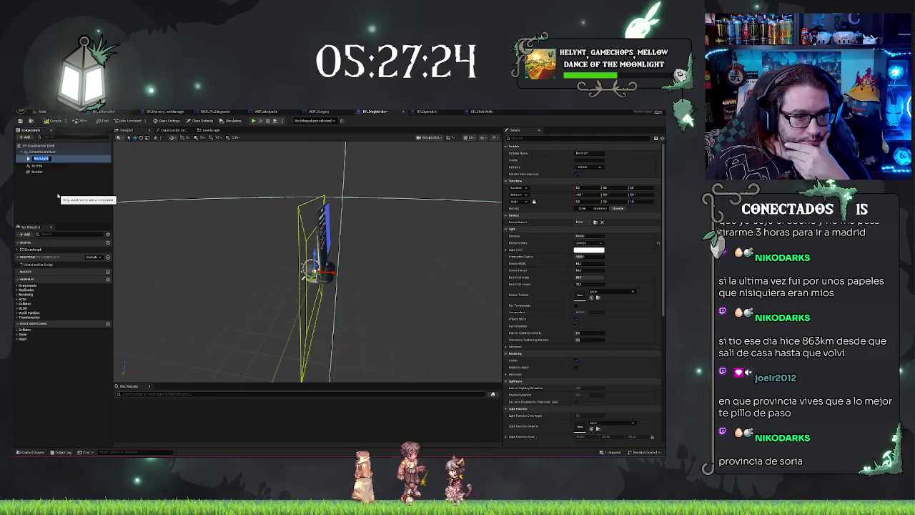
pyautogui.moveTo(370, 237); pyautogui.dragTo(325, 250)
pyautogui.moveTo(330, 288)
pyautogui.mouseDown()
pyautogui.moveTo(350, 287)
pyautogui.moveTo(315, 285)
pyautogui.mouseUp()
pyautogui.scroll(6, 314, 286)
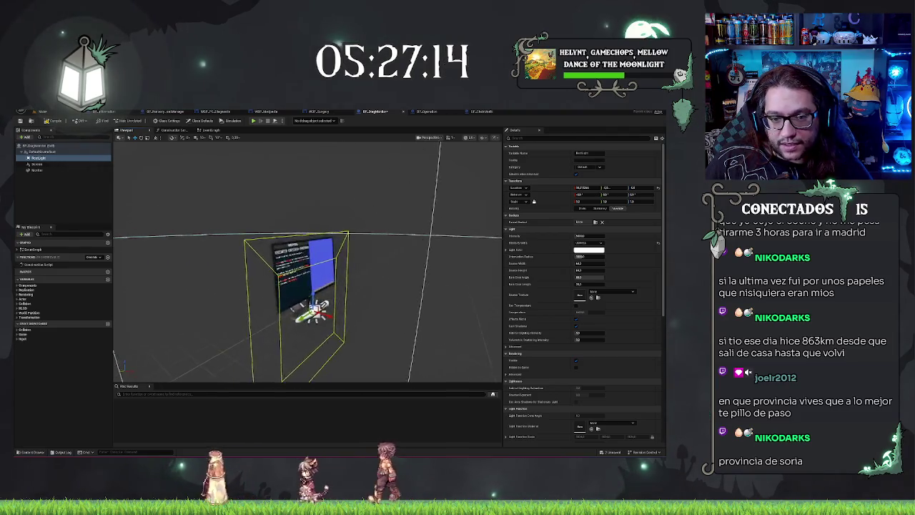
pyautogui.press('f')
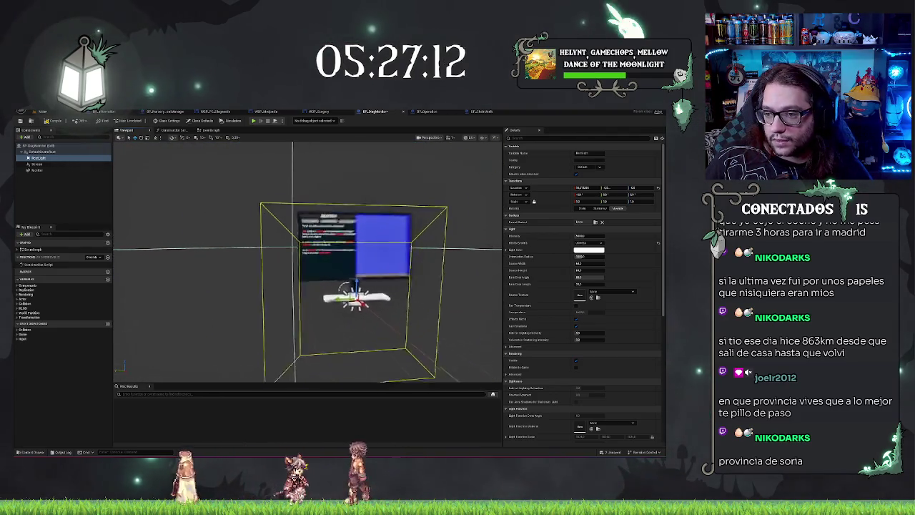
# Switch the rect light's intensity units (Lumens, then another unit) and clear its intensity value
pyautogui.click(587, 244)
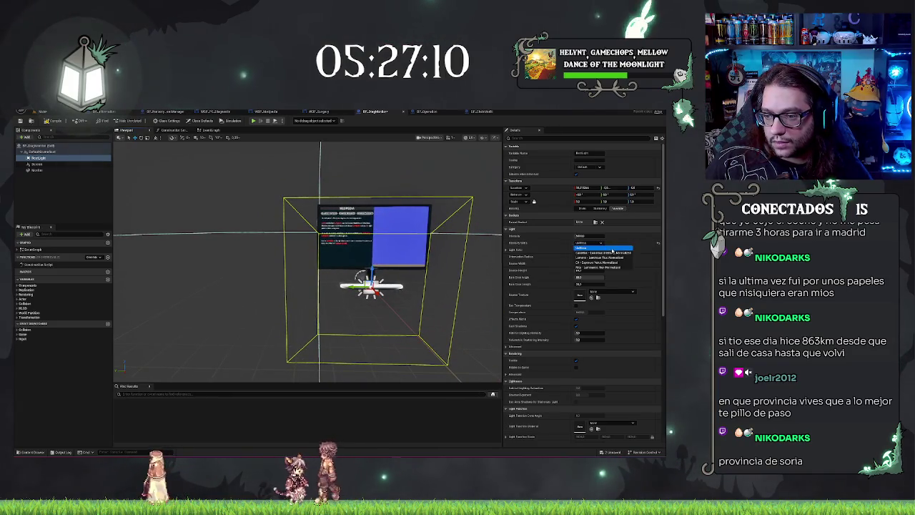
pyautogui.click(595, 258)
pyautogui.click(593, 243)
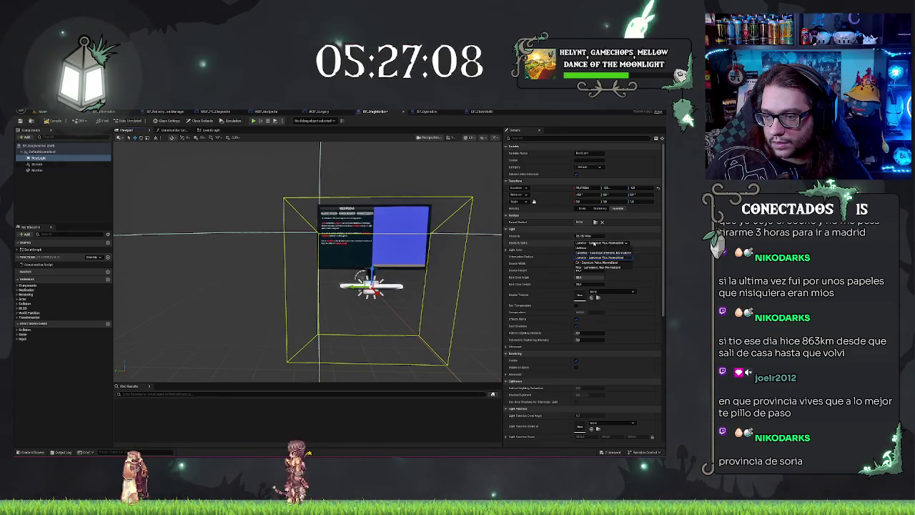
pyautogui.click(593, 262)
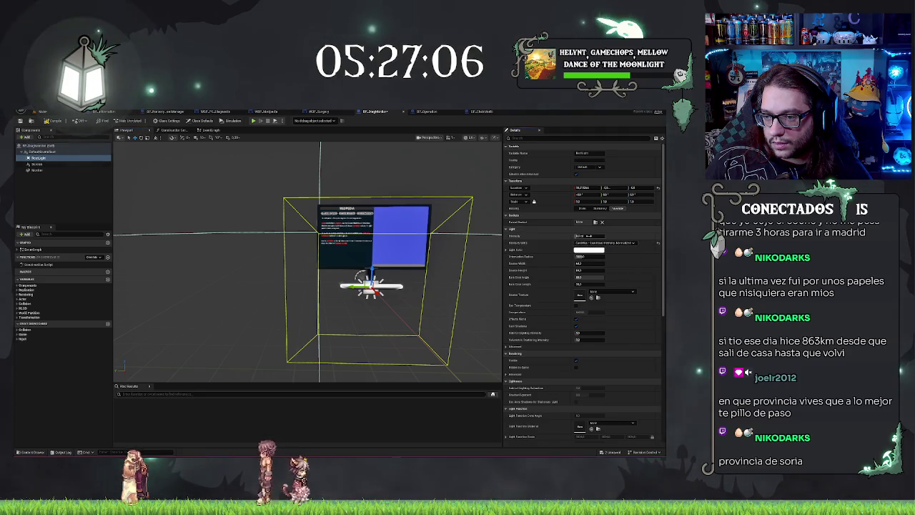
pyautogui.press('BackSpace')
# Revert the light's scale to 1.0 and narrow its Source Width to fit the monitor screen
pyautogui.moveTo(471, 252)
pyautogui.mouseDown()
pyautogui.moveTo(393, 253)
pyautogui.moveTo(403, 295)
pyautogui.moveTo(365, 287)
pyautogui.mouseUp()
pyautogui.press('w')
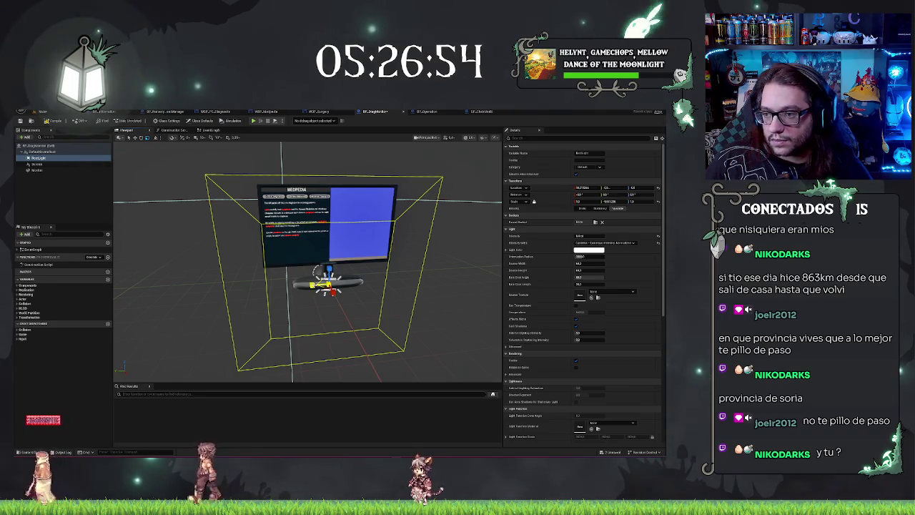
pyautogui.hotkey('ctrl', 'z')
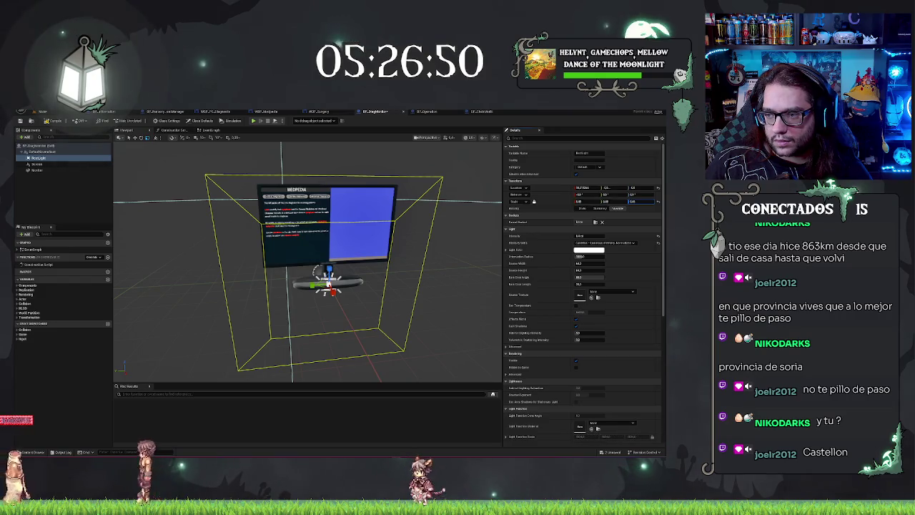
pyautogui.hotkey('ctrl', 'z')
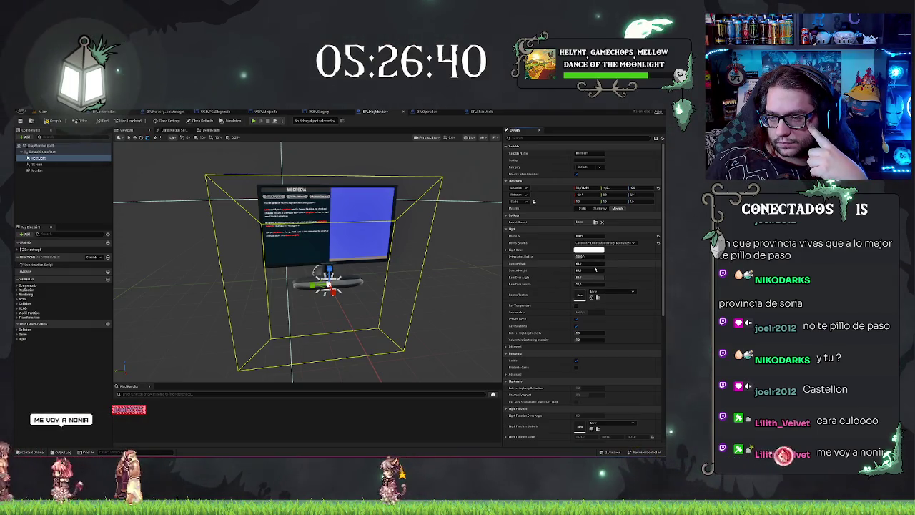
pyautogui.moveTo(596, 264)
pyautogui.mouseDown()
pyautogui.moveTo(554, 264)
pyautogui.moveTo(588, 273)
pyautogui.mouseUp()
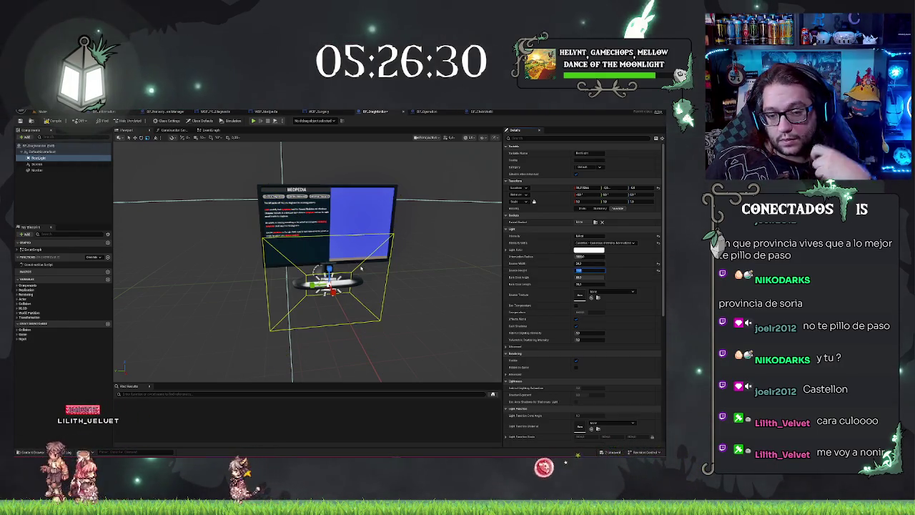
pyautogui.scroll(3, 343, 250)
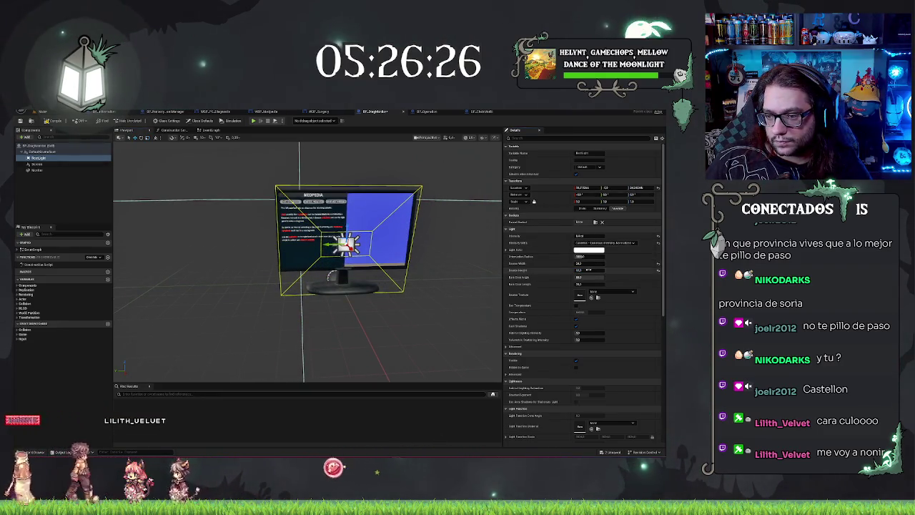
pyautogui.moveTo(272, 280)
pyautogui.mouseDown()
pyautogui.moveTo(314, 281)
pyautogui.moveTo(315, 300)
pyautogui.moveTo(326, 304)
pyautogui.mouseUp()
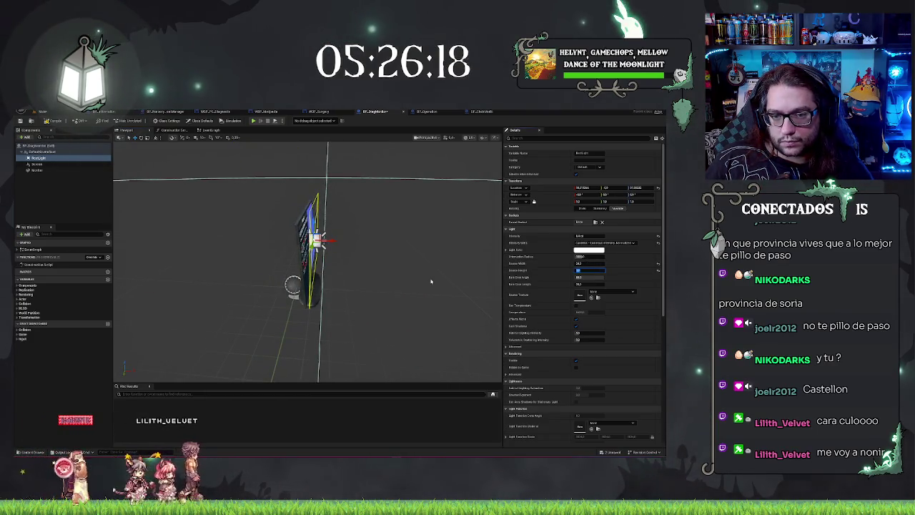
pyautogui.moveTo(433, 281)
pyautogui.mouseDown()
pyautogui.moveTo(386, 281)
pyautogui.moveTo(430, 257)
pyautogui.moveTo(364, 239)
pyautogui.moveTo(314, 240)
pyautogui.mouseUp()
pyautogui.click(589, 250)
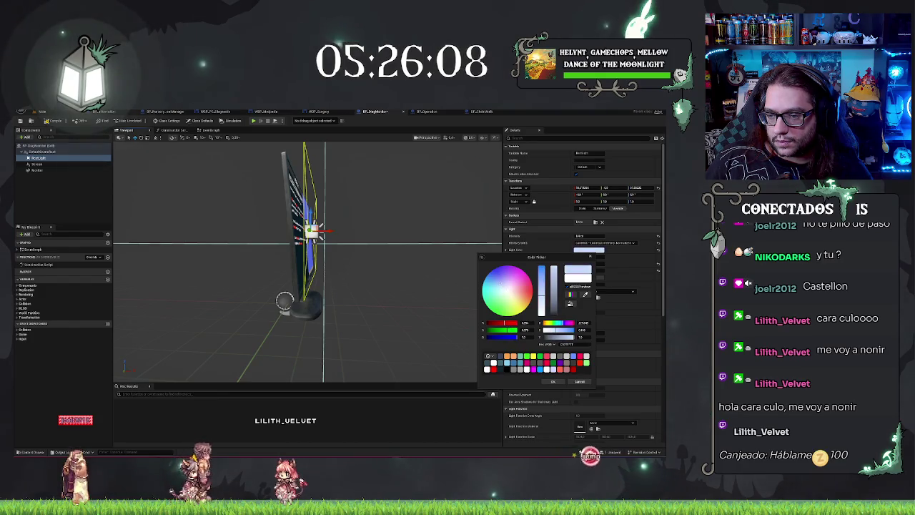
# Tint the rect light saturated cyan-blue and uncheck Cast Static and Cast Dynamic Shadows via a 'shadow' search
pyautogui.moveTo(545, 275); pyautogui.dragTo(538, 245)
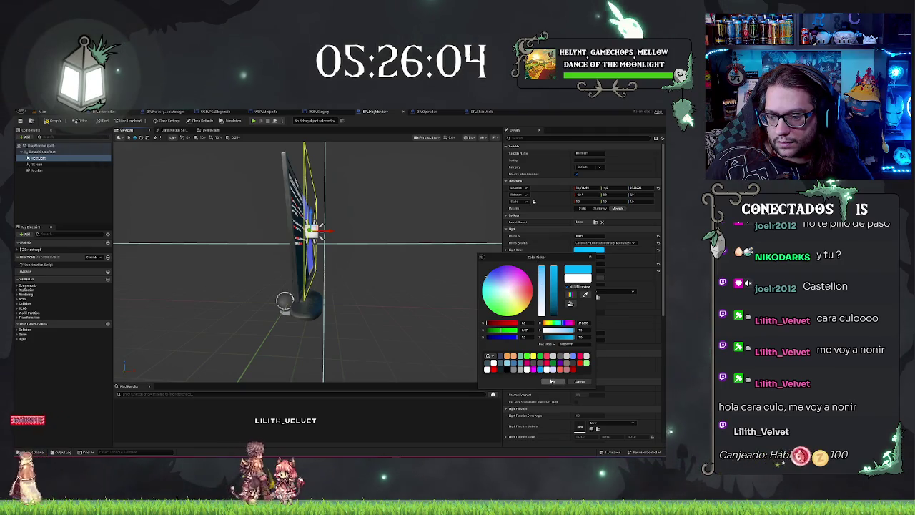
pyautogui.click(552, 381)
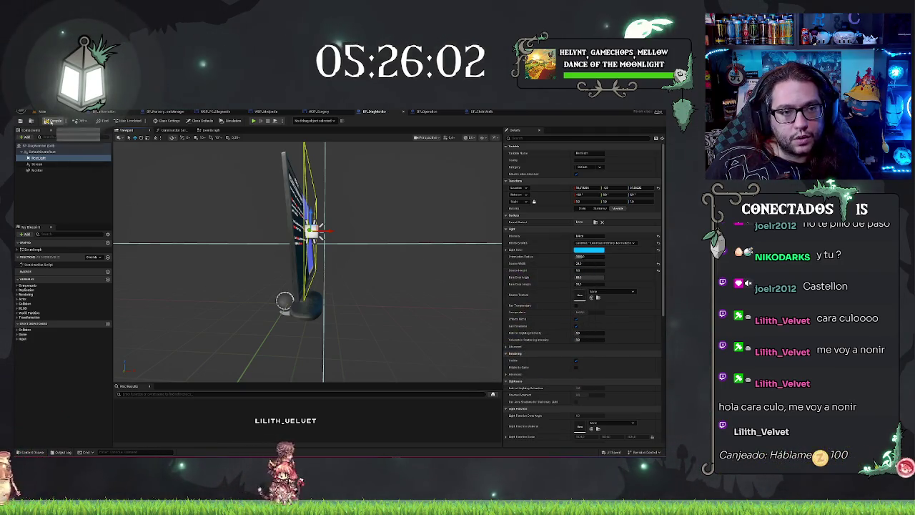
pyautogui.click(541, 138)
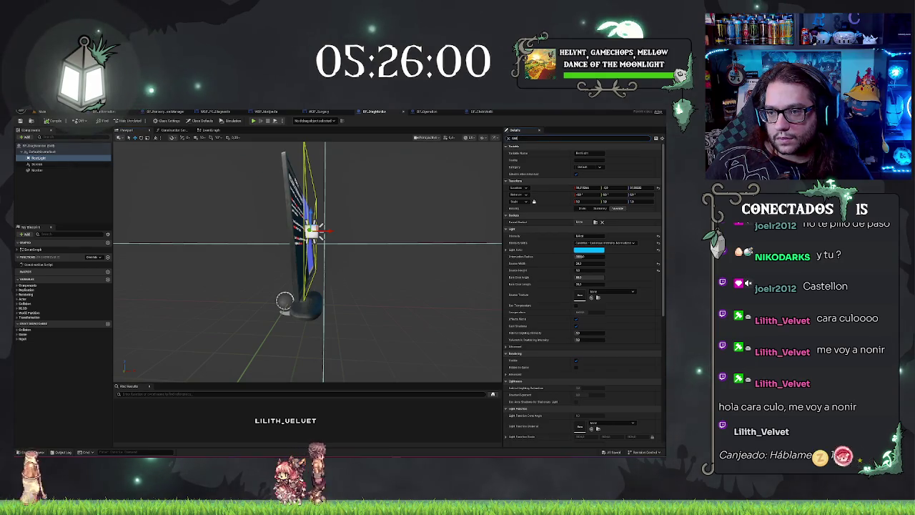
pyautogui.write('shadow')
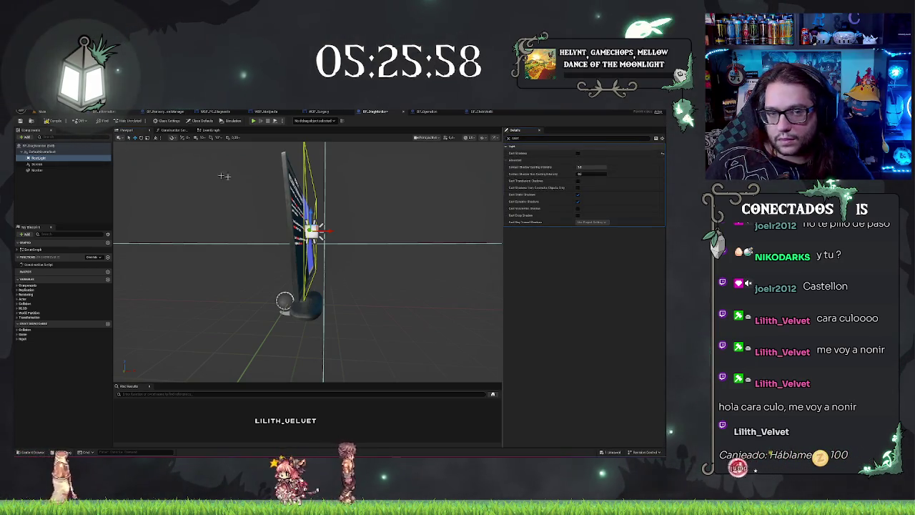
pyautogui.click(141, 137)
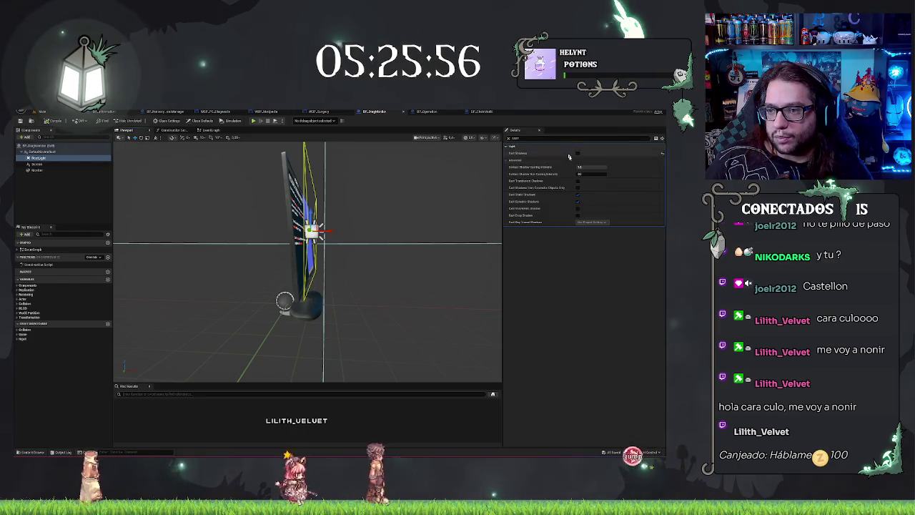
pyautogui.click(578, 194)
pyautogui.click(577, 201)
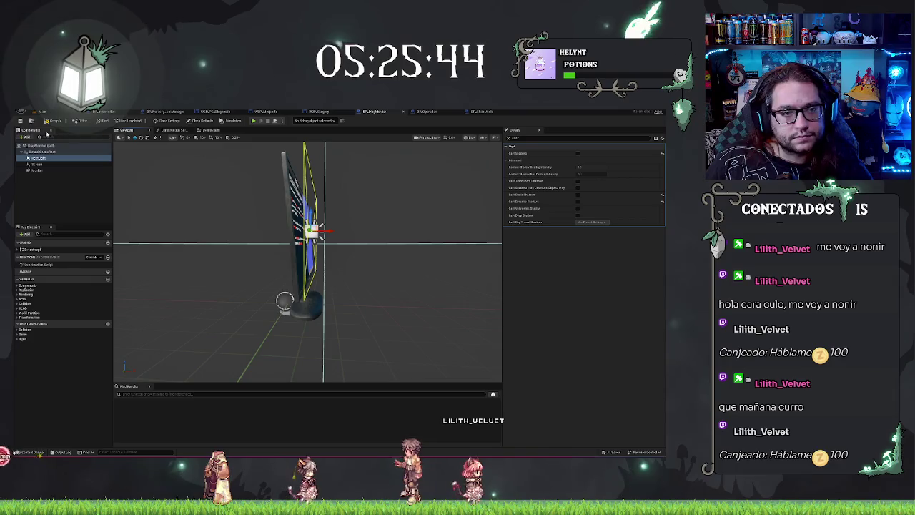
pyautogui.click(39, 112)
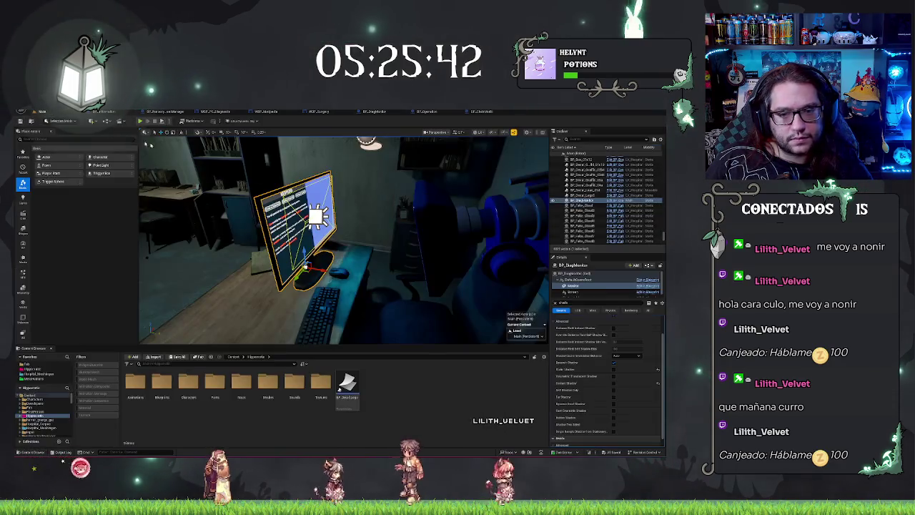
# Frame the blue-lit monitor and orbit to front-left and wider left views of it
pyautogui.press('f')
pyautogui.moveTo(505, 193)
pyautogui.mouseDown()
pyautogui.moveTo(429, 208)
pyautogui.moveTo(505, 193)
pyautogui.moveTo(214, 193)
pyautogui.mouseUp()
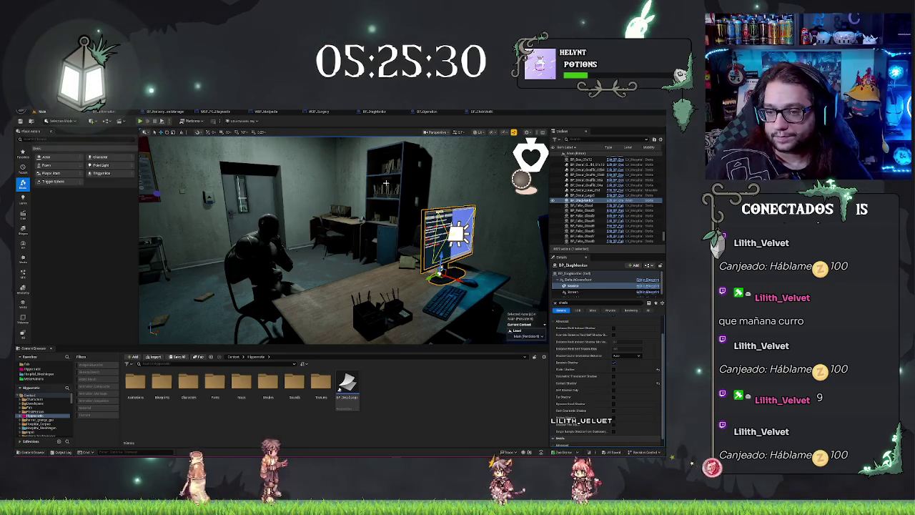
pyautogui.press('f')
pyautogui.moveTo(386, 183); pyautogui.dragTo(214, 184)
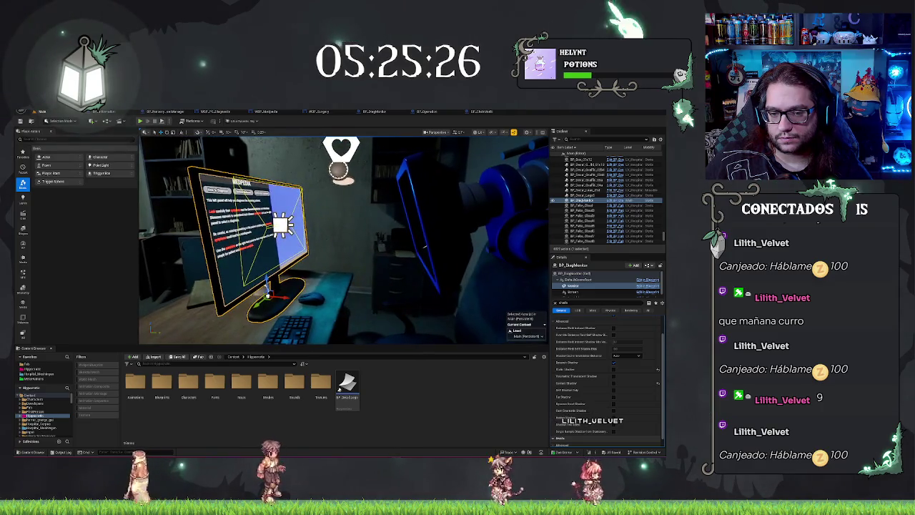
pyautogui.moveTo(386, 184); pyautogui.dragTo(271, 184)
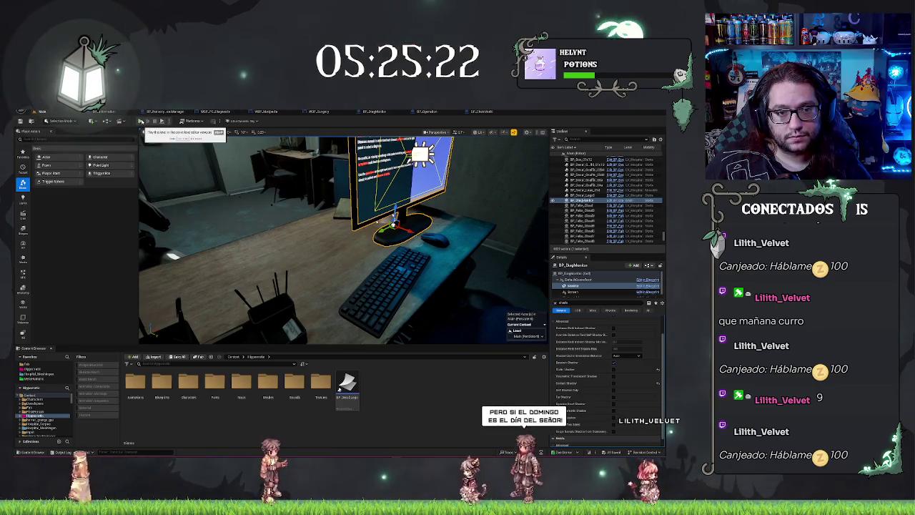
pyautogui.click(501, 111)
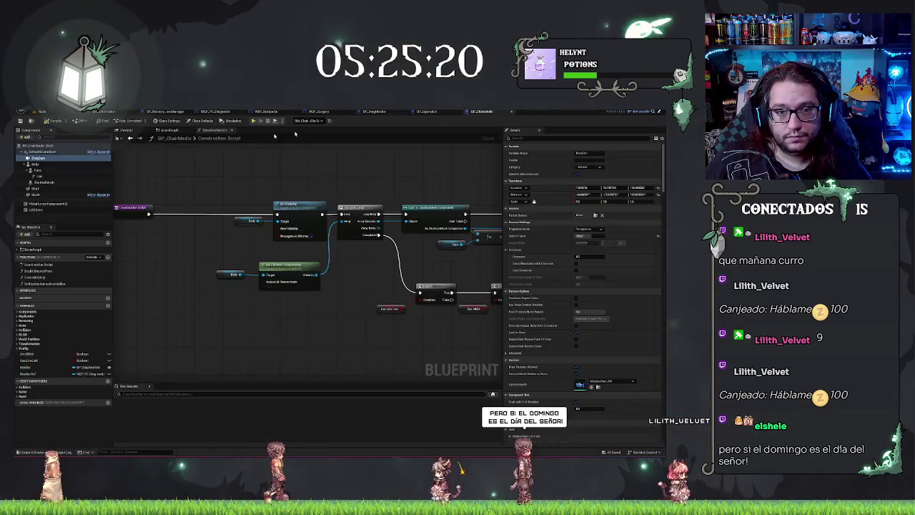
# Show BP_ChairMedic's EventGraph and pan to the red release-chair event and Enable Input nodes
pyautogui.moveTo(303, 205)
pyautogui.mouseDown()
pyautogui.moveTo(248, 176)
pyautogui.moveTo(281, 165)
pyautogui.moveTo(306, 191)
pyautogui.mouseUp()
pyautogui.click(169, 130)
pyautogui.scroll(-5, 313, 261)
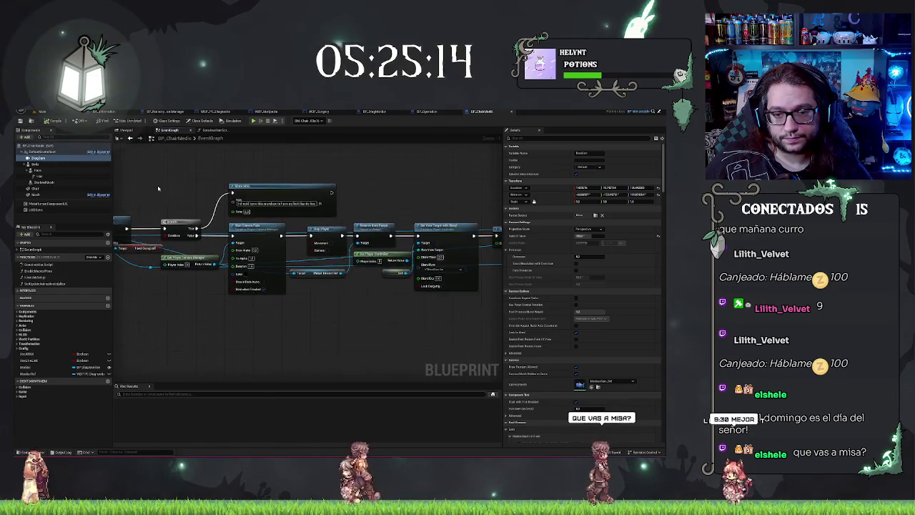
pyautogui.scroll(4, 312, 261)
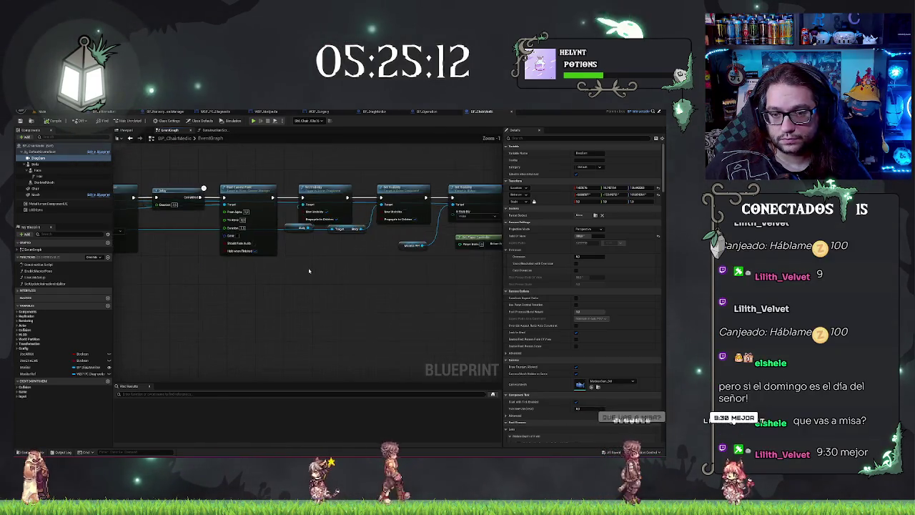
pyautogui.moveTo(348, 285); pyautogui.dragTo(437, 268)
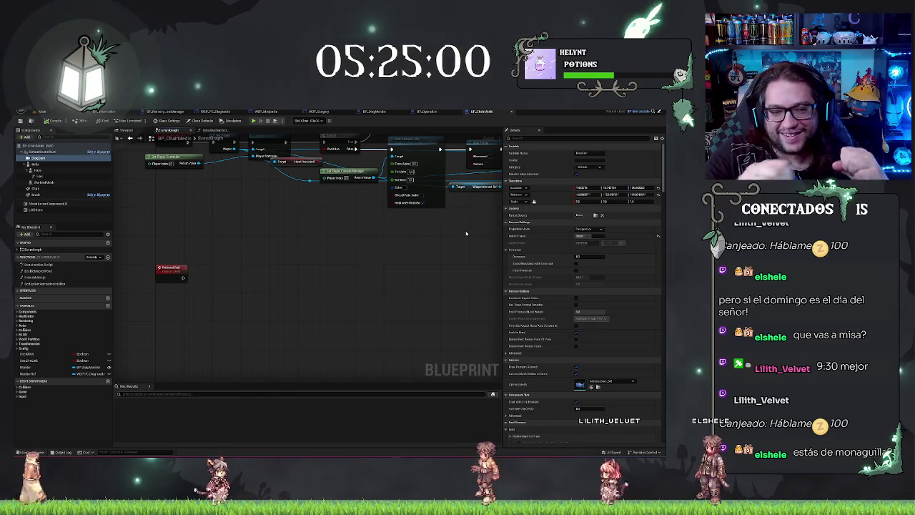
pyautogui.moveTo(333, 230); pyautogui.dragTo(333, 293)
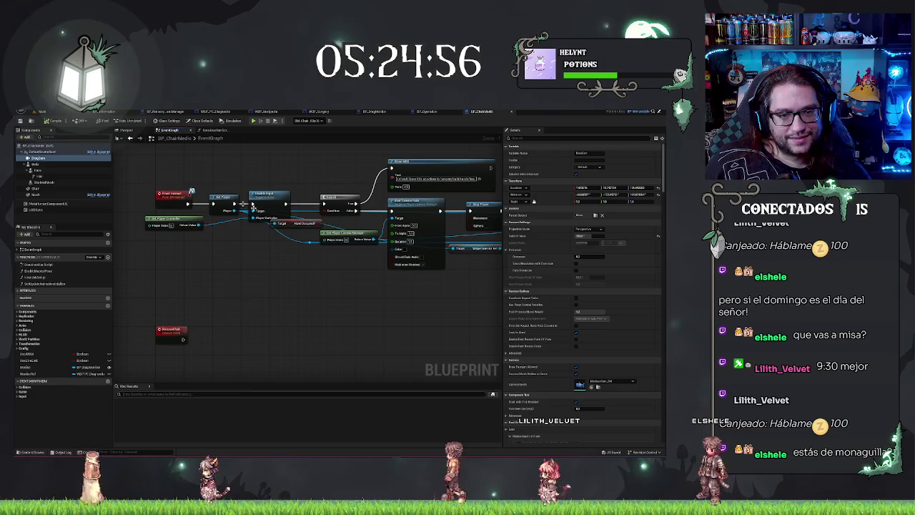
# Undo an accidental move of the event node and pan back to the release-chair event
pyautogui.moveTo(211, 191)
pyautogui.mouseDown()
pyautogui.moveTo(253, 249)
pyautogui.moveTo(282, 251)
pyautogui.moveTo(180, 263)
pyautogui.mouseUp()
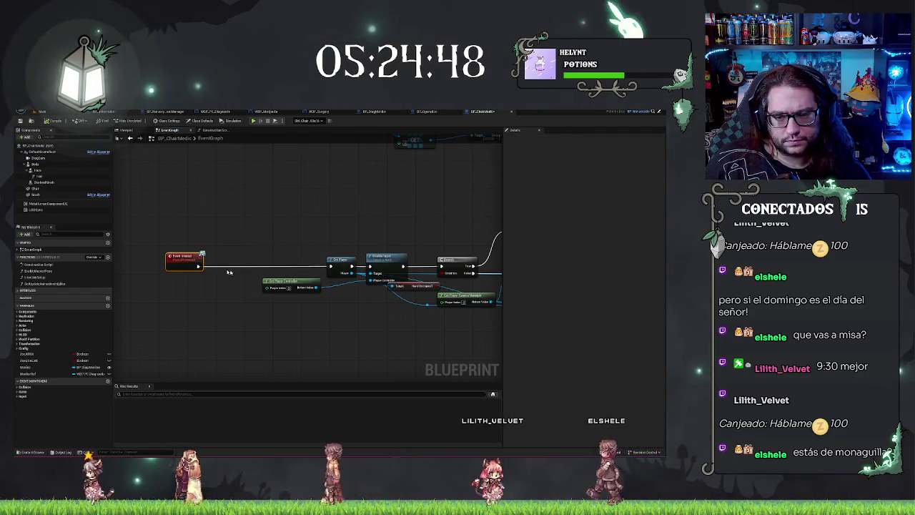
pyautogui.hotkey('ctrl', 'z')
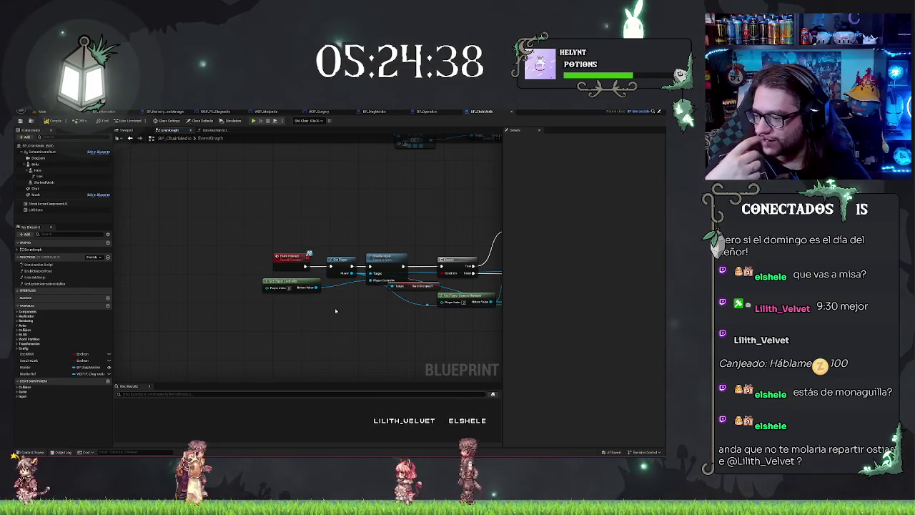
pyautogui.moveTo(343, 247); pyautogui.dragTo(292, 228)
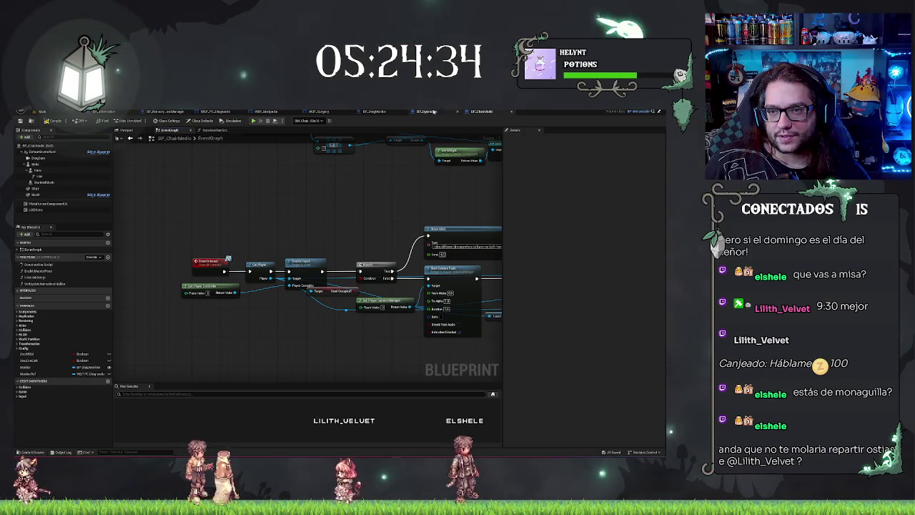
pyautogui.moveTo(257, 358); pyautogui.dragTo(323, 220)
pyautogui.rightClick(278, 317)
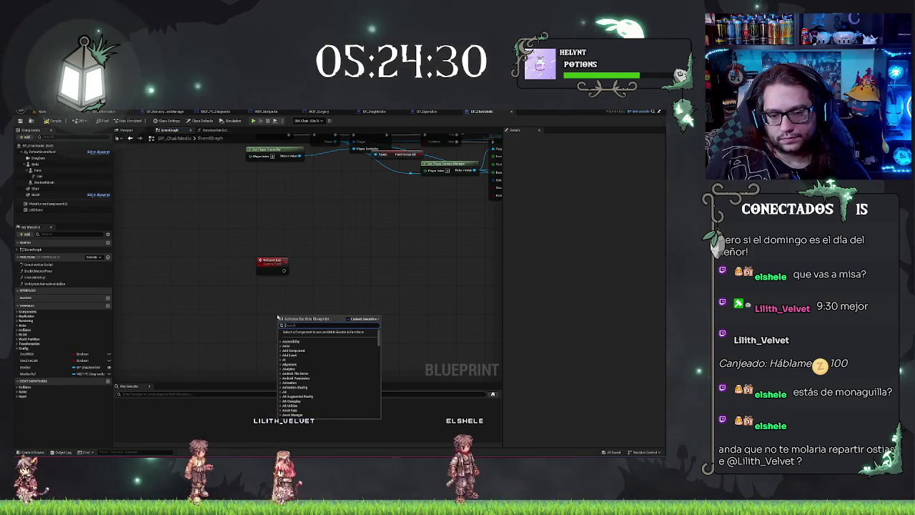
pyautogui.write('skyeract')
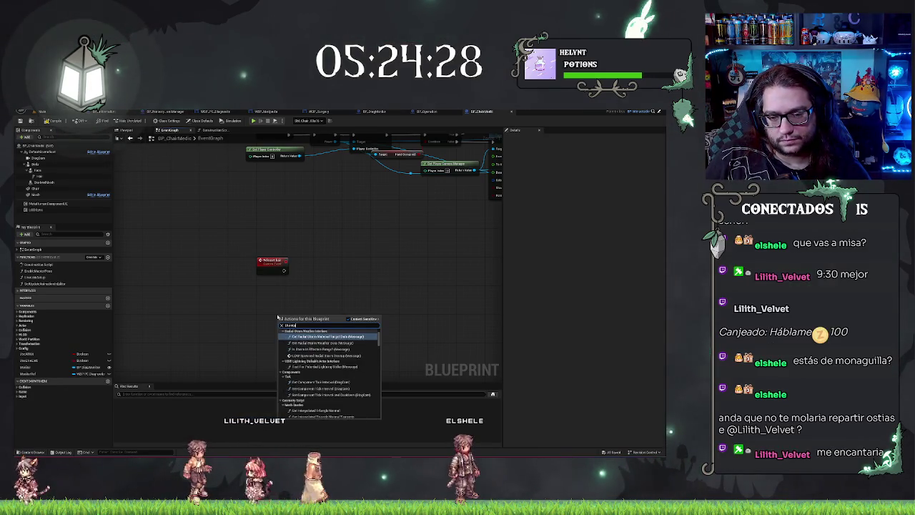
pyautogui.press('Down')
pyautogui.press('Down')
pyautogui.press('Down')
pyautogui.press('Return')
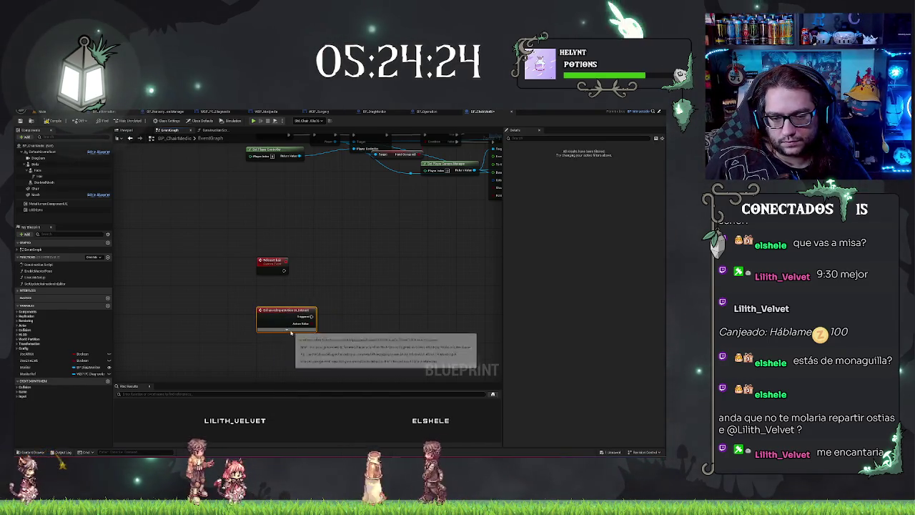
pyautogui.moveTo(313, 324); pyautogui.dragTo(328, 326)
pyautogui.write('release')
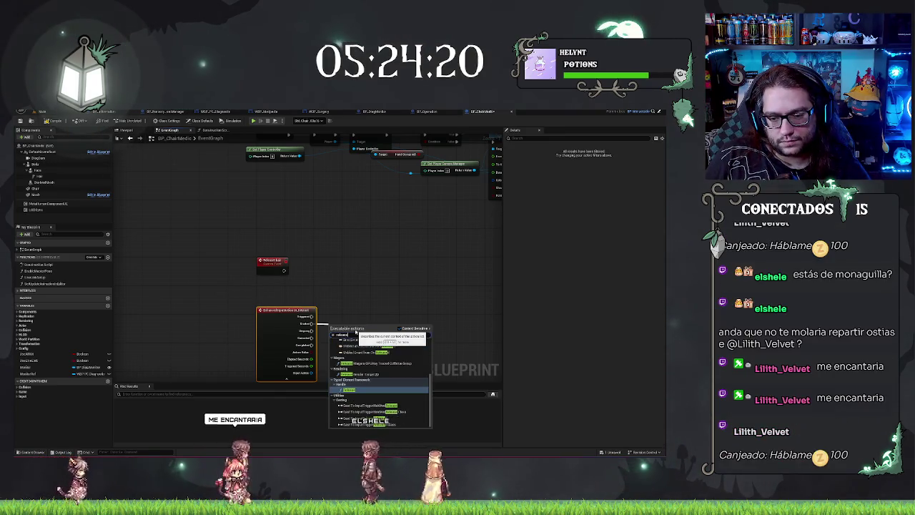
pyautogui.press('Return')
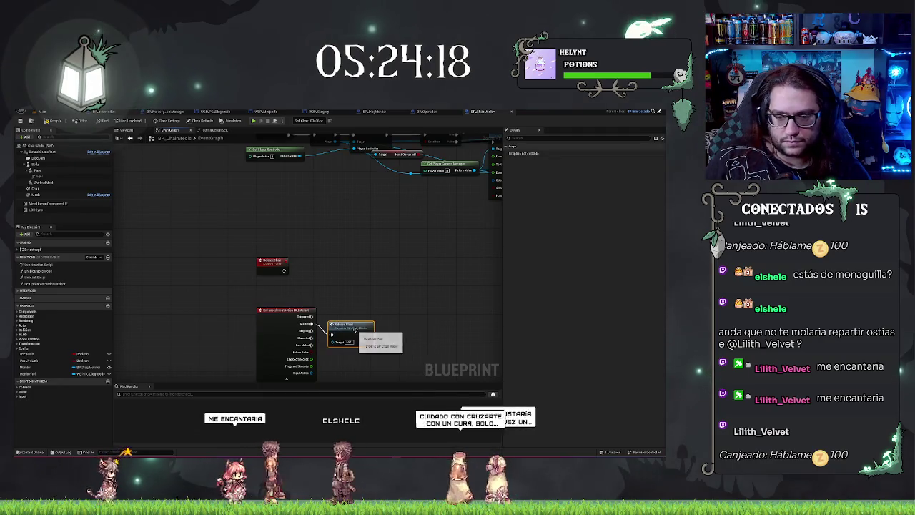
pyautogui.moveTo(336, 323); pyautogui.dragTo(336, 312)
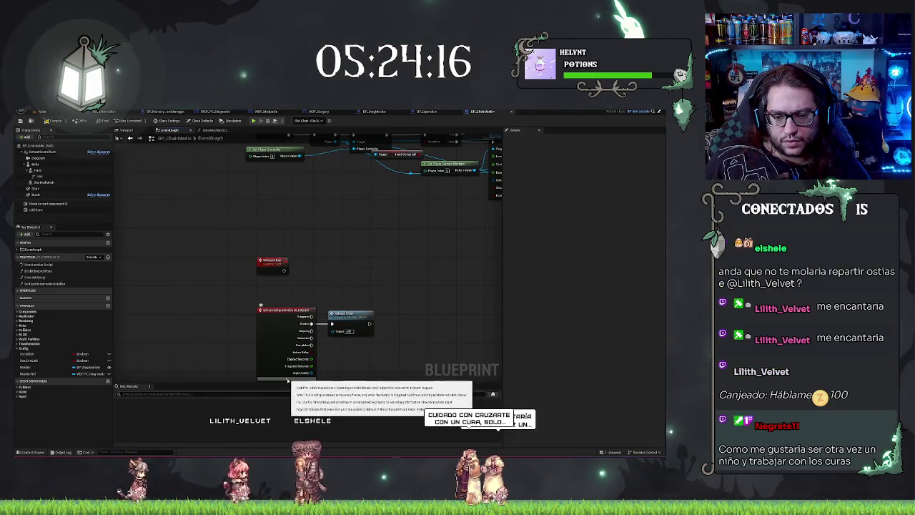
pyautogui.click(286, 377)
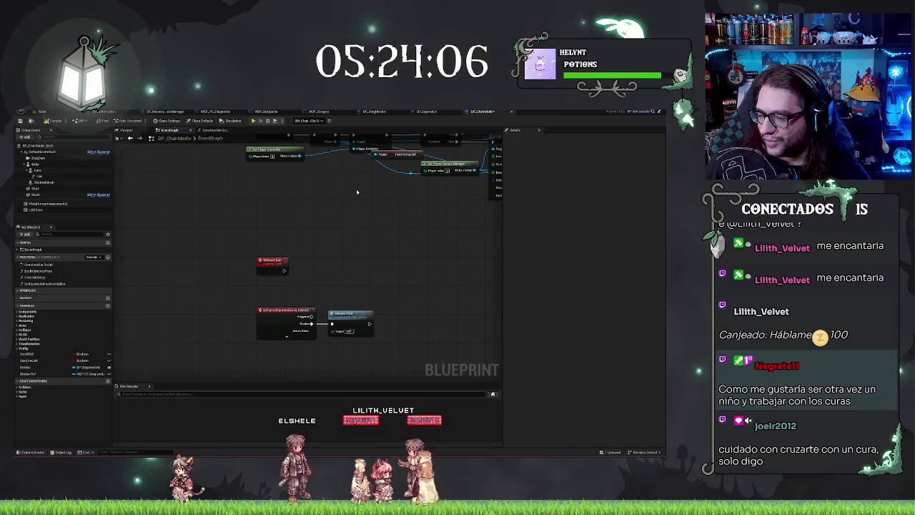
pyautogui.moveTo(301, 242); pyautogui.dragTo(277, 246)
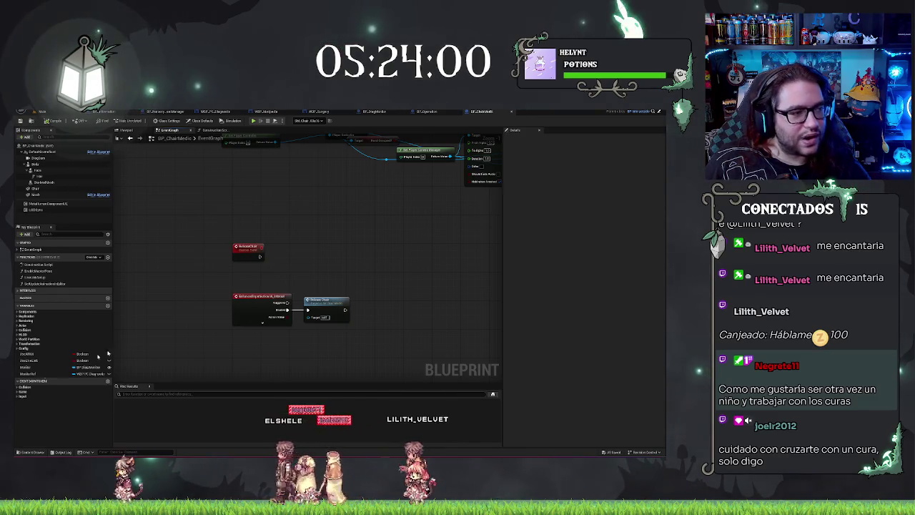
pyautogui.moveTo(173, 195); pyautogui.dragTo(154, 226)
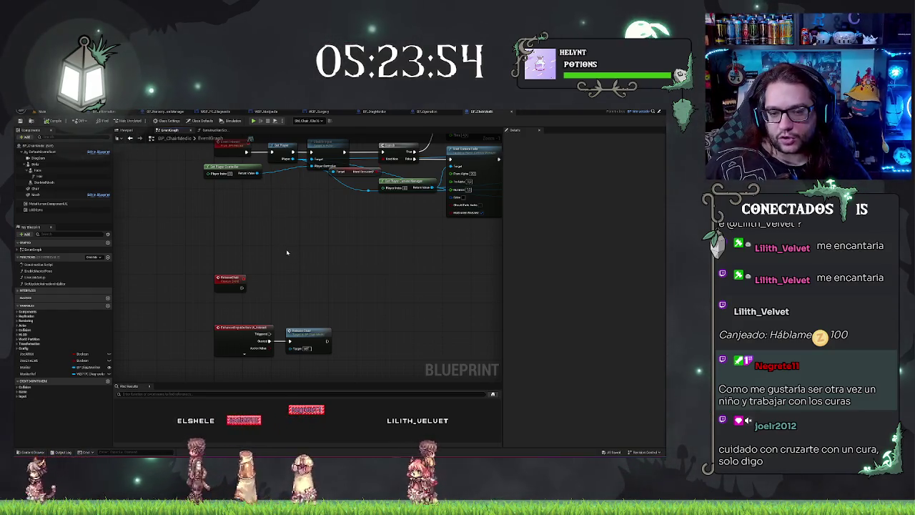
pyautogui.moveTo(252, 281); pyautogui.dragTo(229, 271)
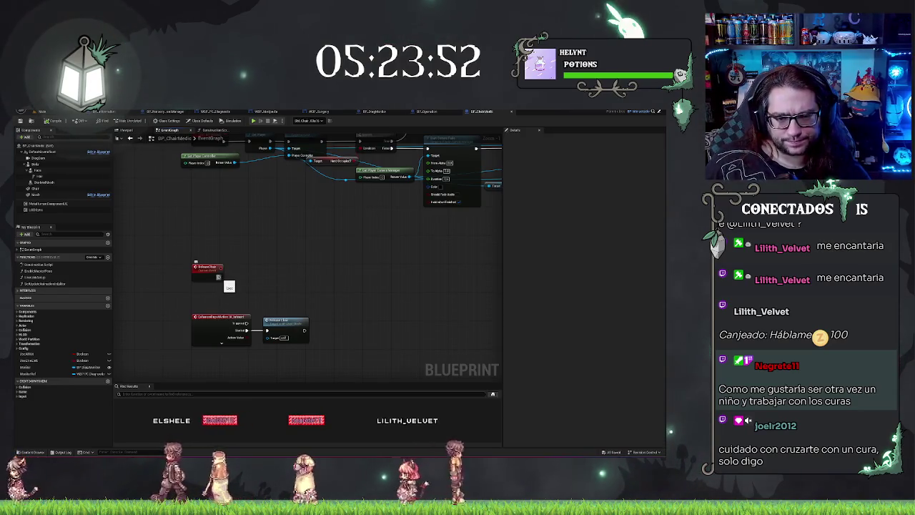
pyautogui.scroll(3, 229, 286)
pyautogui.scroll(-3, 357, 245)
pyautogui.moveTo(357, 245); pyautogui.dragTo(400, 224)
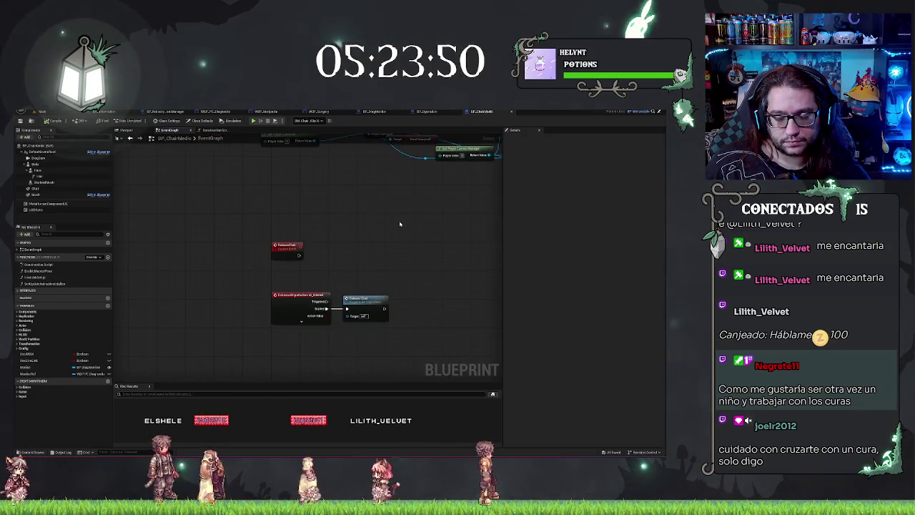
pyautogui.moveTo(307, 265); pyautogui.dragTo(306, 258)
# Add a Get Player node after the ReleaseChair event from a 'get play' search, then fit the graph
pyautogui.write('get pla')
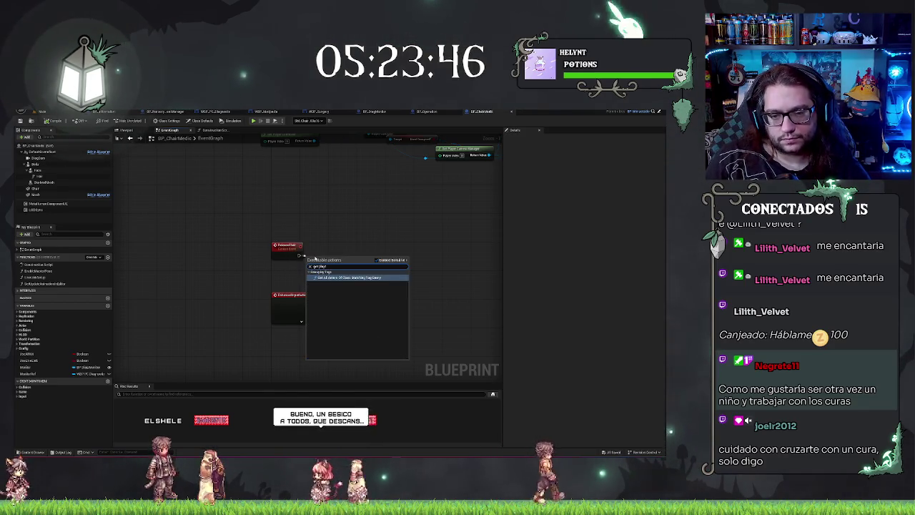
pyautogui.write('y')
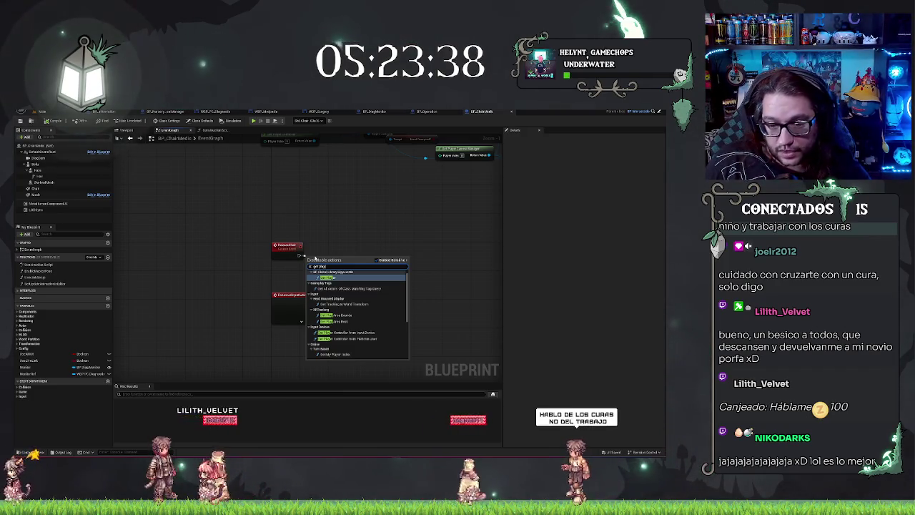
pyautogui.press('Return')
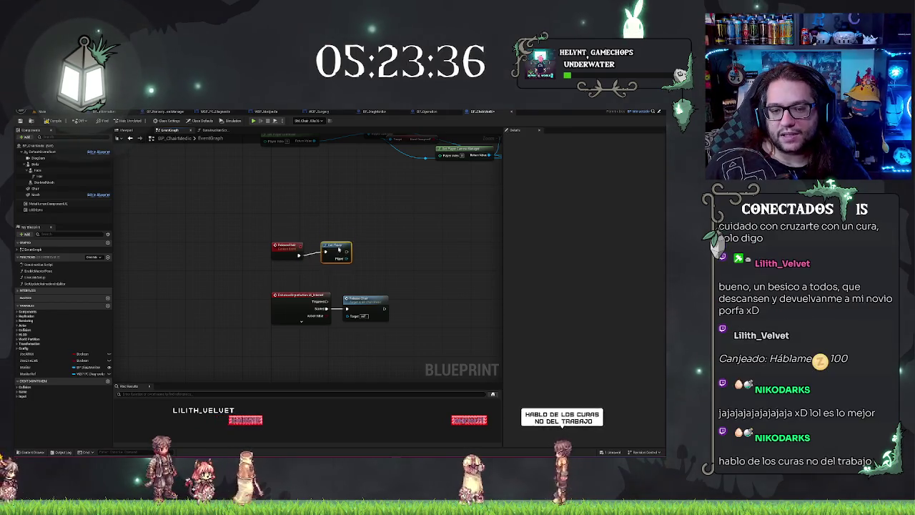
pyautogui.press('Home')
pyautogui.moveTo(354, 284)
pyautogui.mouseDown()
pyautogui.moveTo(243, 310)
pyautogui.moveTo(277, 300)
pyautogui.mouseUp()
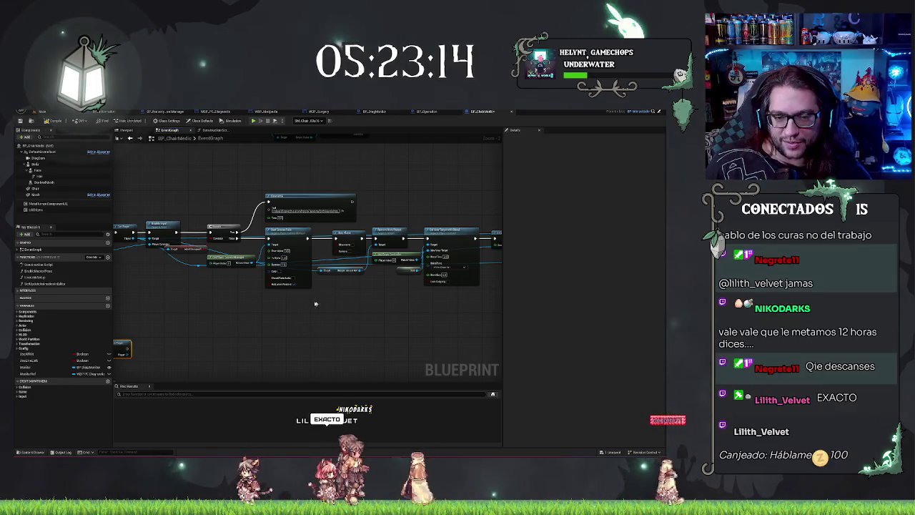
# Paste a copy of the Disable Input node beside Get Player and wire Get Player into it
pyautogui.moveTo(315, 303); pyautogui.dragTo(305, 292)
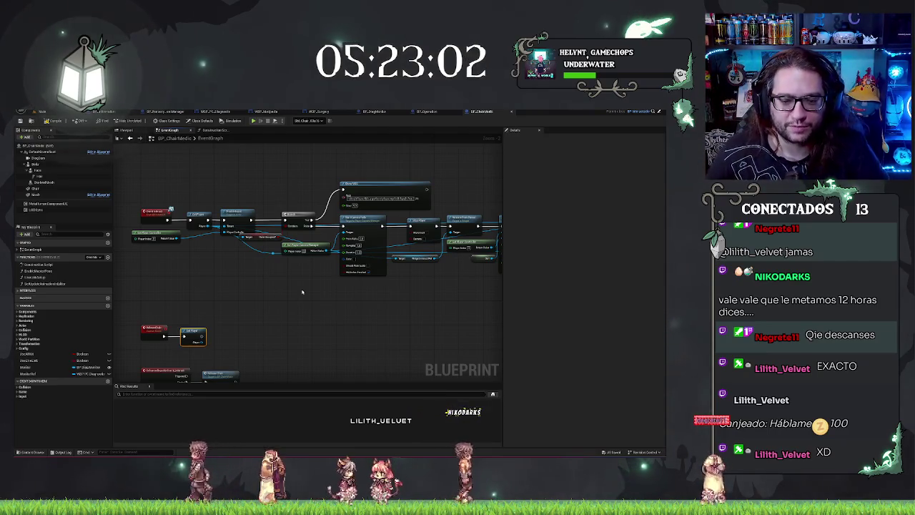
pyautogui.moveTo(260, 326); pyautogui.dragTo(322, 213)
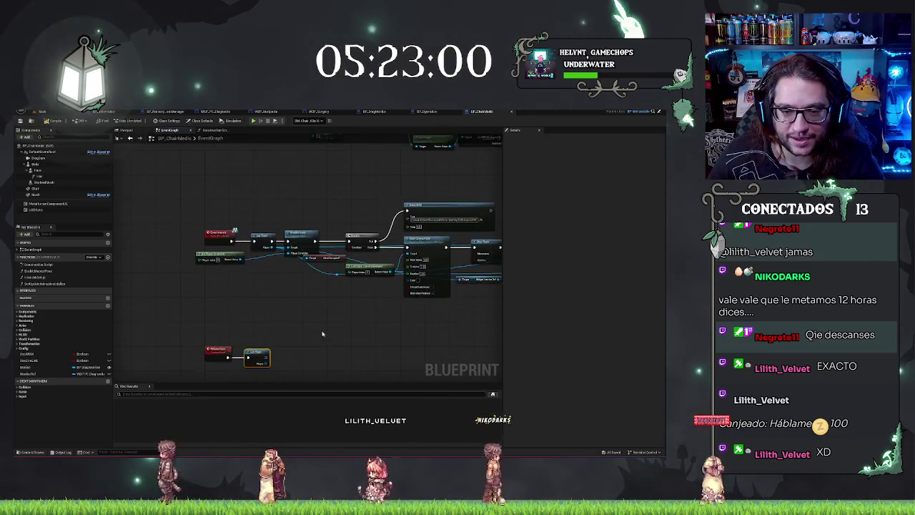
pyautogui.scroll(2, 322, 212)
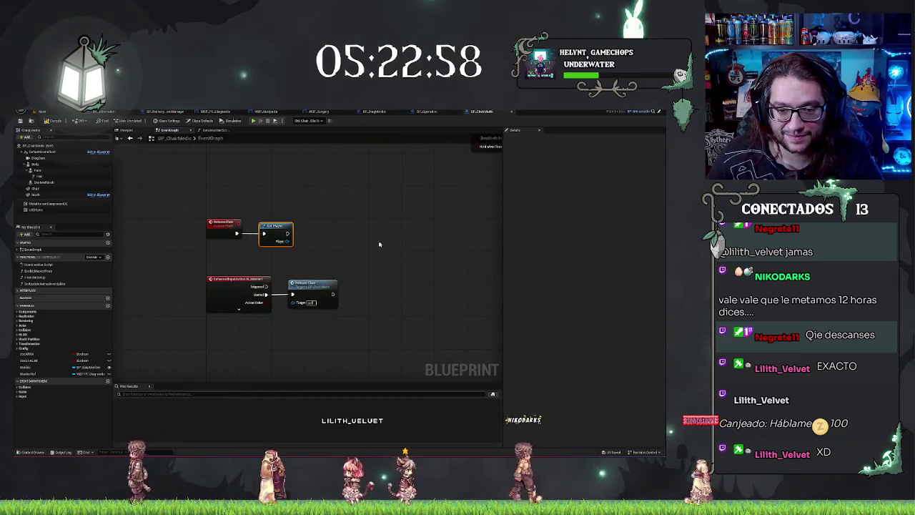
pyautogui.scroll(-3, 322, 217)
pyautogui.scroll(2, 406, 295)
pyautogui.scroll(-2, 406, 295)
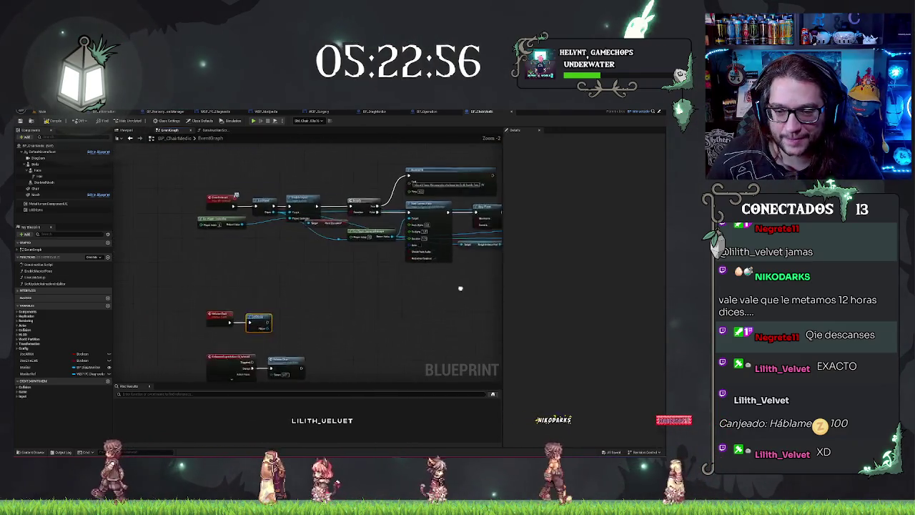
pyautogui.scroll(1, 333, 328)
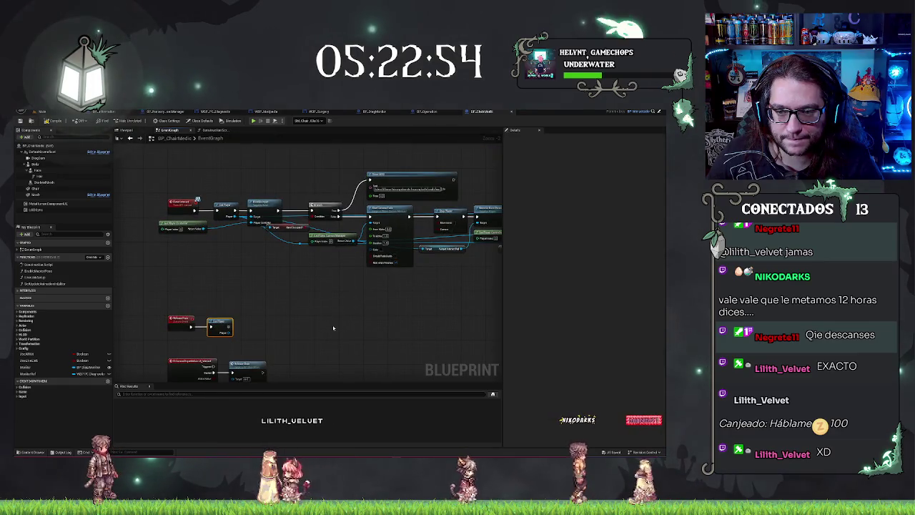
pyautogui.scroll(-2, 333, 329)
pyautogui.scroll(2, 373, 349)
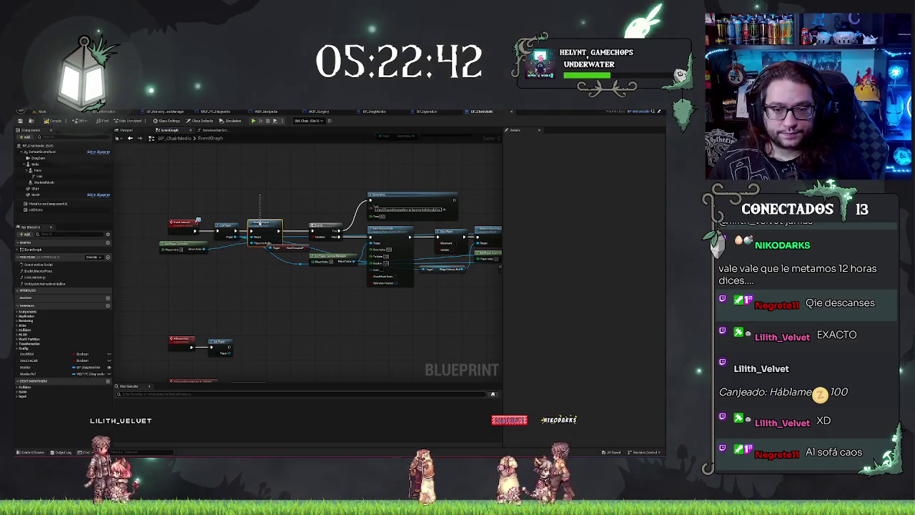
pyautogui.hotkey('ctrl', 'v')
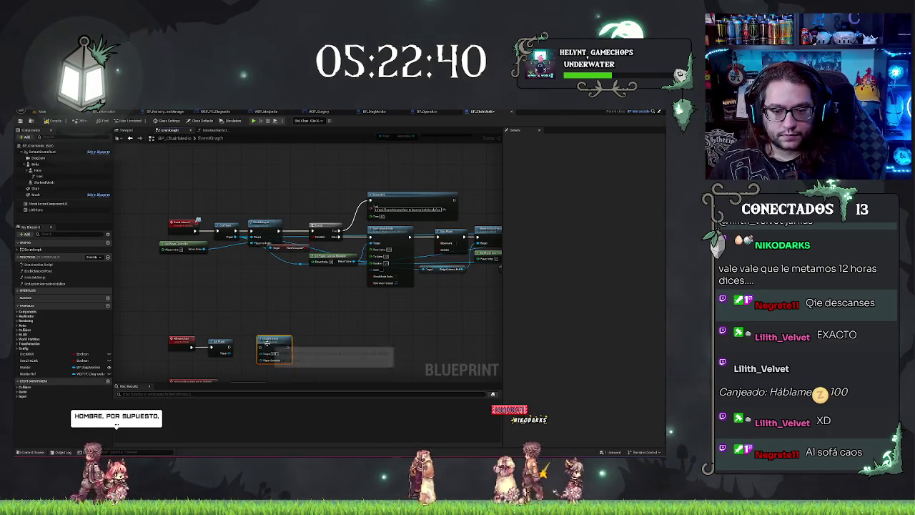
pyautogui.moveTo(229, 355); pyautogui.dragTo(263, 359)
pyautogui.scroll(2, 259, 240)
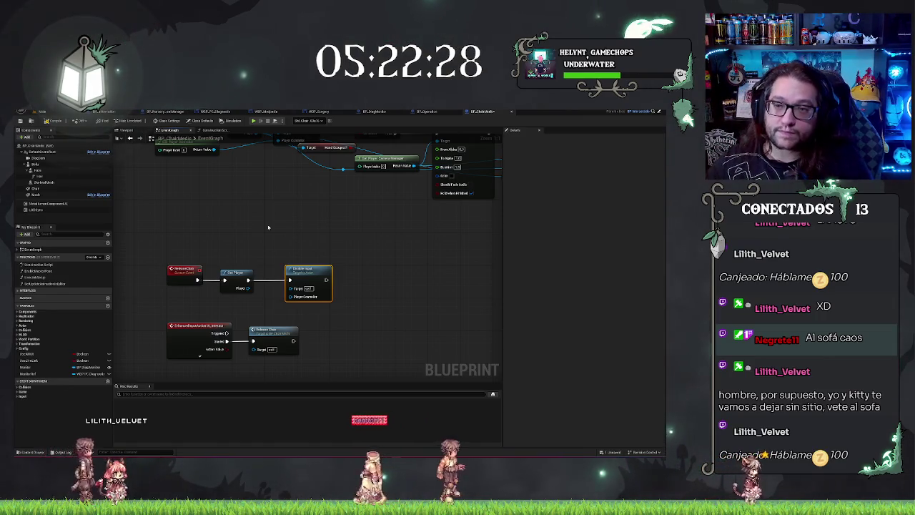
# Show BP_Operation's Event Graph and frame its camera fade and view target nodes
pyautogui.click(431, 112)
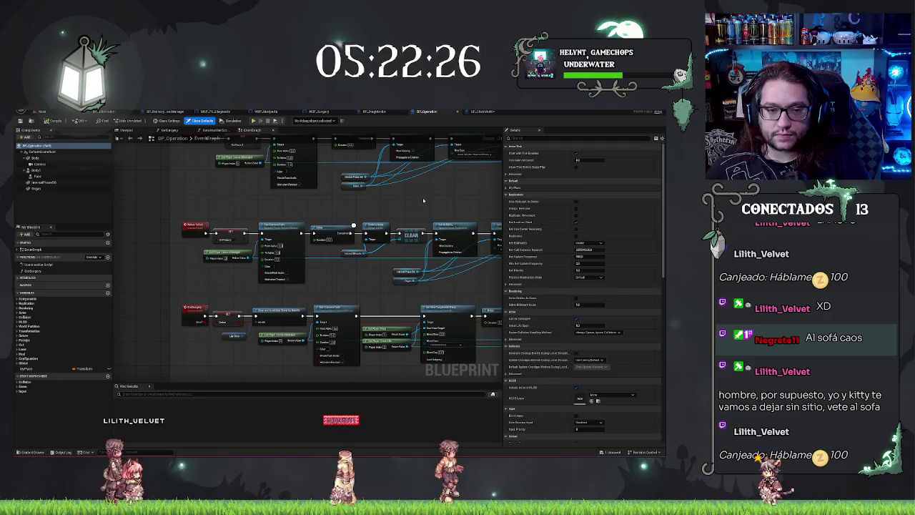
pyautogui.scroll(-4, 411, 200)
pyautogui.scroll(3, 468, 277)
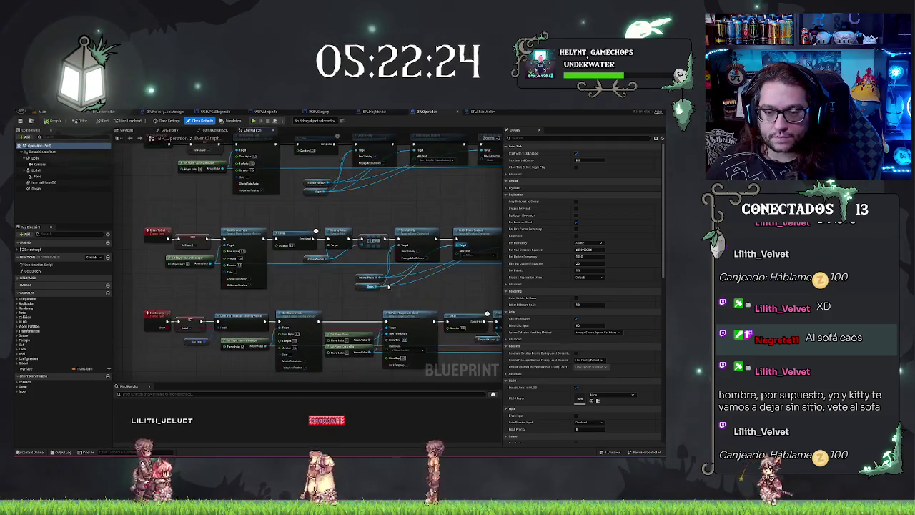
pyautogui.scroll(-4, 451, 304)
pyautogui.scroll(-6, 429, 293)
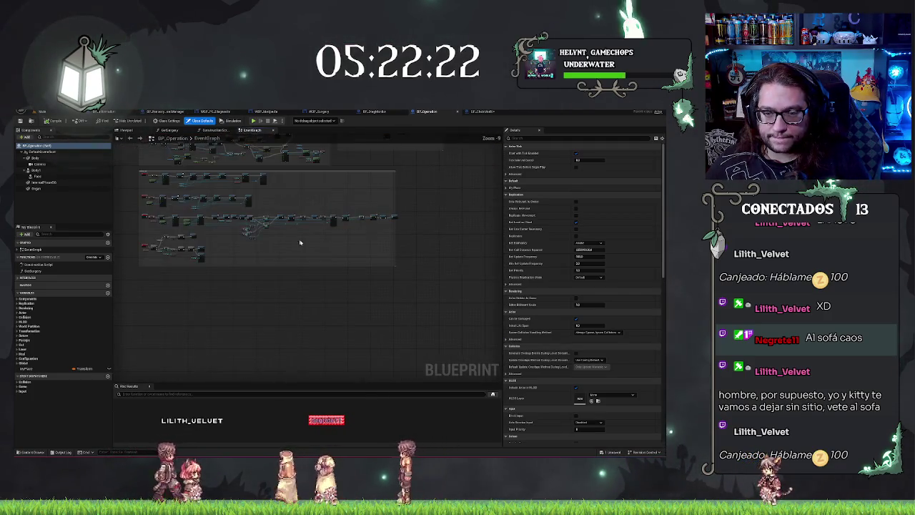
pyautogui.scroll(10, 373, 265)
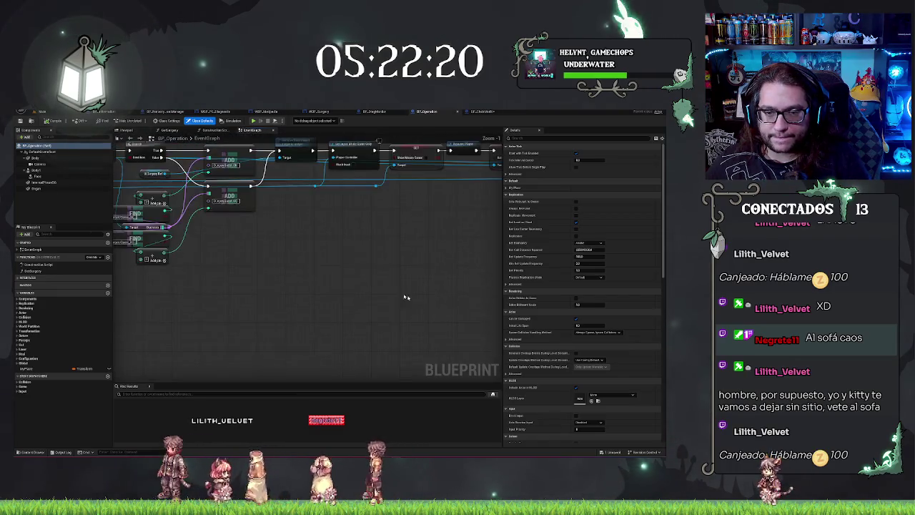
pyautogui.moveTo(382, 293); pyautogui.dragTo(113, 264)
pyautogui.moveTo(300, 285); pyautogui.dragTo(114, 293)
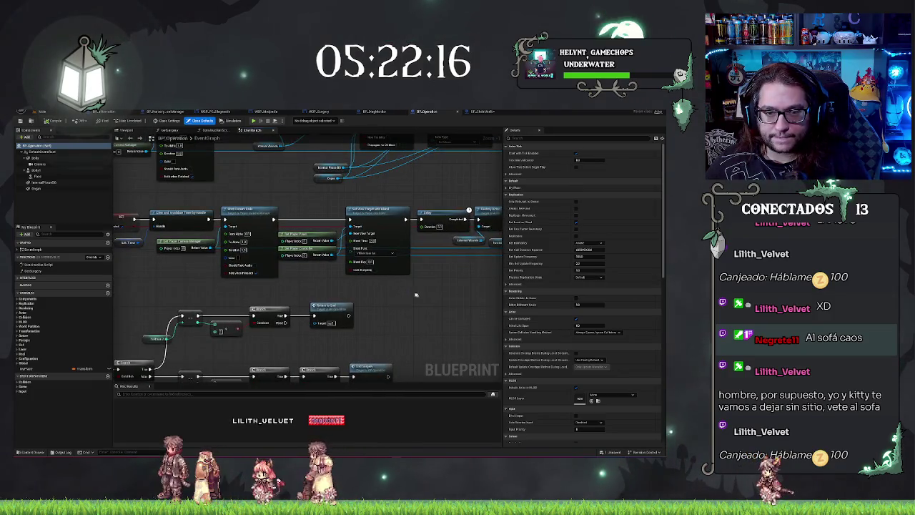
pyautogui.moveTo(316, 235); pyautogui.dragTo(482, 230)
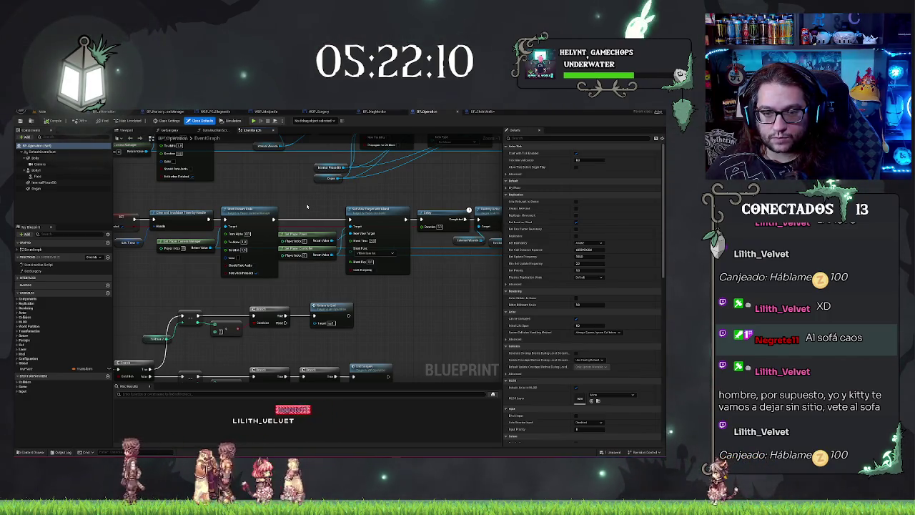
pyautogui.moveTo(306, 207); pyautogui.dragTo(353, 203)
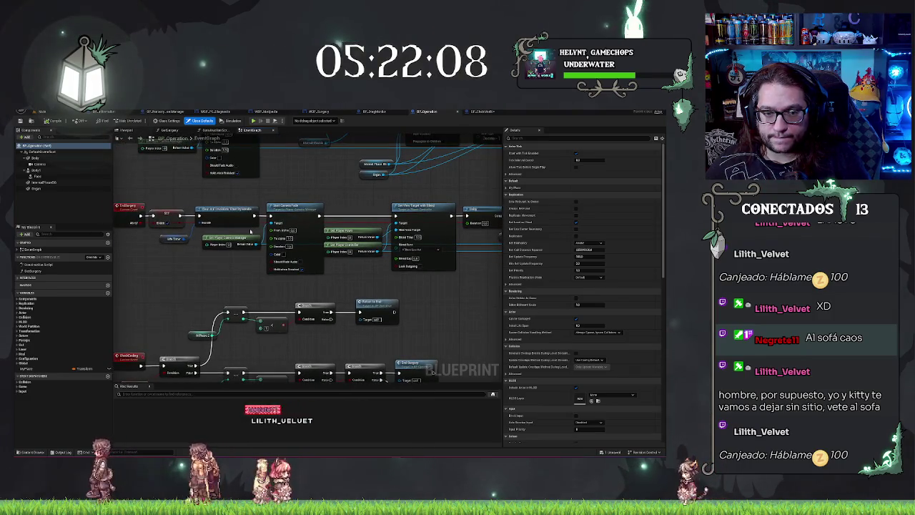
# Box-select the camera fade and view target node group, then return to the hospital office level
pyautogui.moveTo(304, 181)
pyautogui.mouseDown()
pyautogui.moveTo(414, 277)
pyautogui.moveTo(393, 273)
pyautogui.mouseUp()
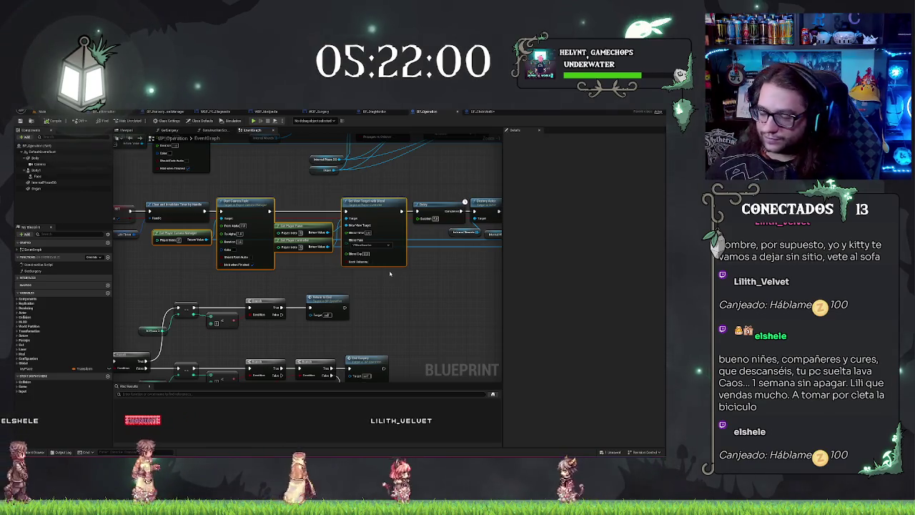
pyautogui.moveTo(389, 273); pyautogui.dragTo(260, 273)
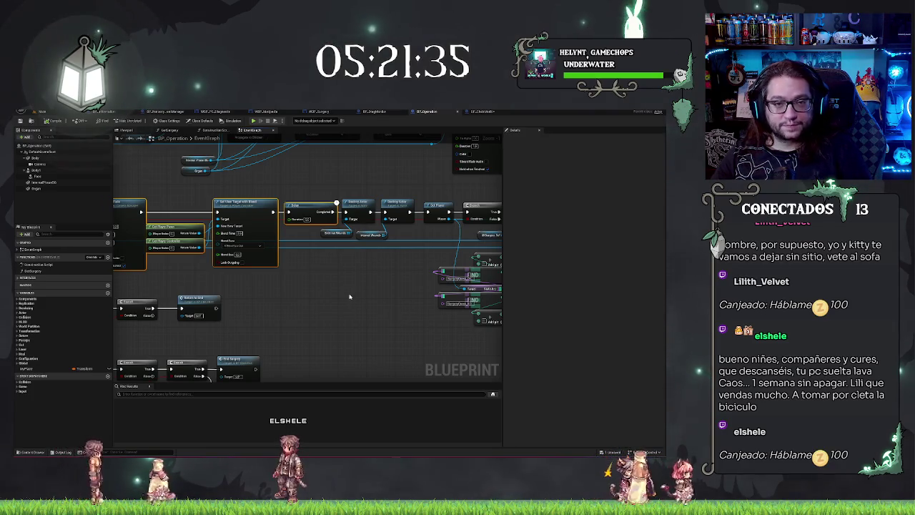
pyautogui.click(41, 112)
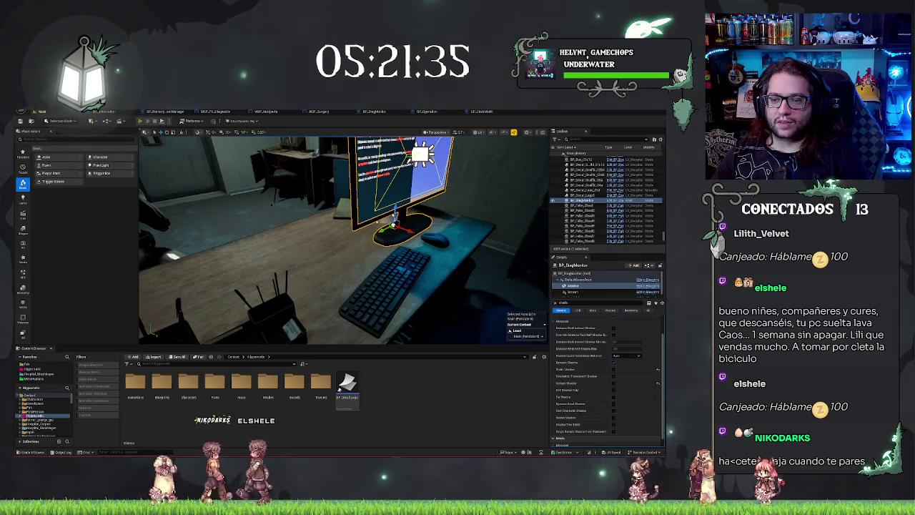
# Play-test the office level in the editor, checking the MEDPEDIA monitor panel, then stop
pyautogui.hotkey('alt', 'p')
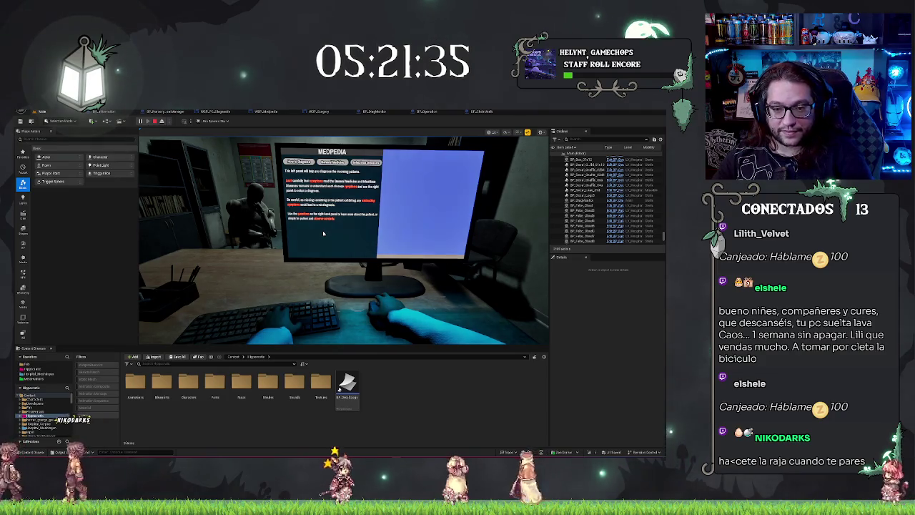
pyautogui.press('Escape')
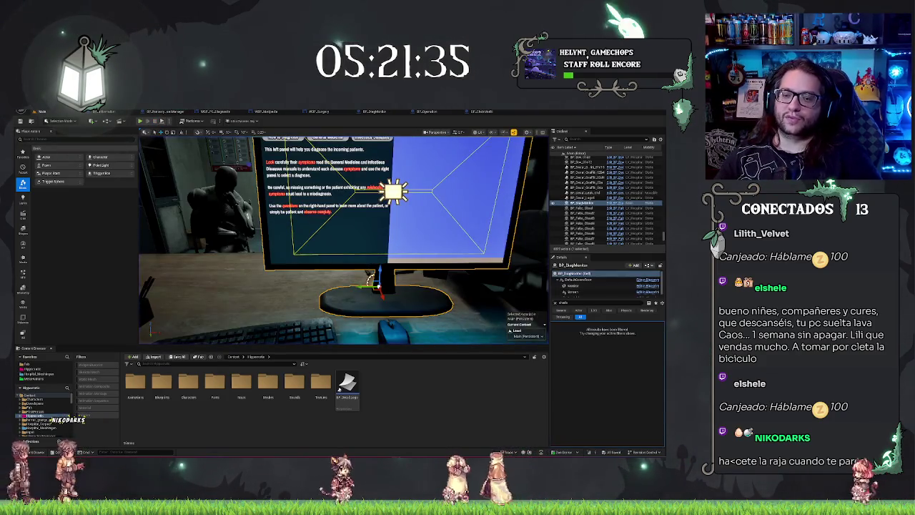
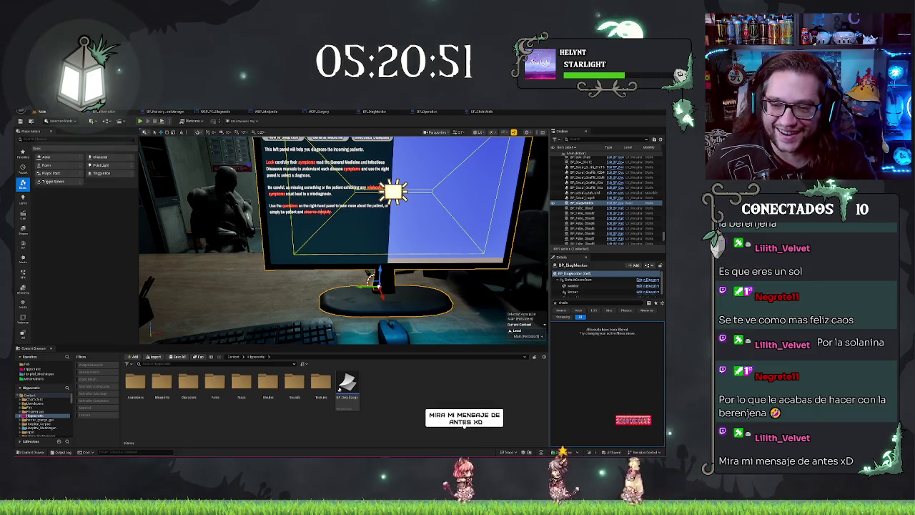
# Focus and orbit the selected monitor, then bring up the BP_ChairMedic event graph
pyautogui.press('f')
pyautogui.moveTo(343, 236)
pyautogui.mouseDown()
pyautogui.moveTo(361, 239)
pyautogui.moveTo(325, 238)
pyautogui.mouseUp()
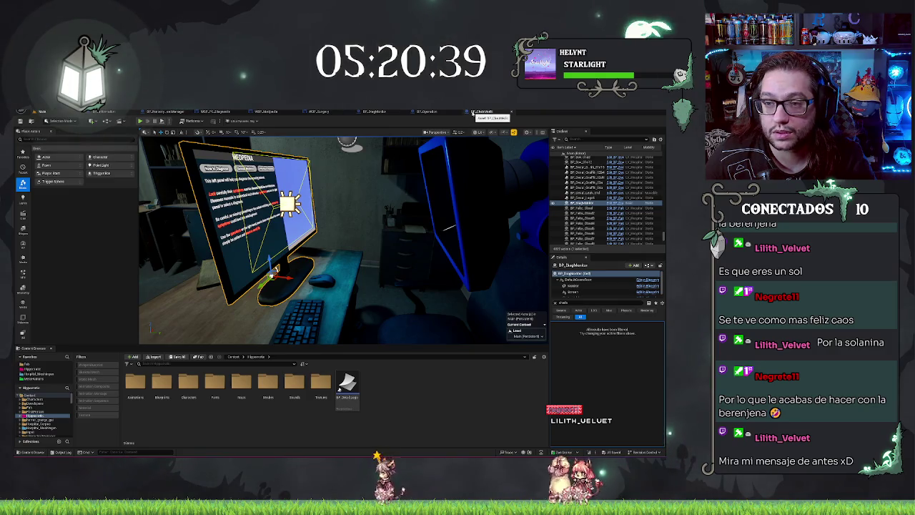
pyautogui.click(481, 112)
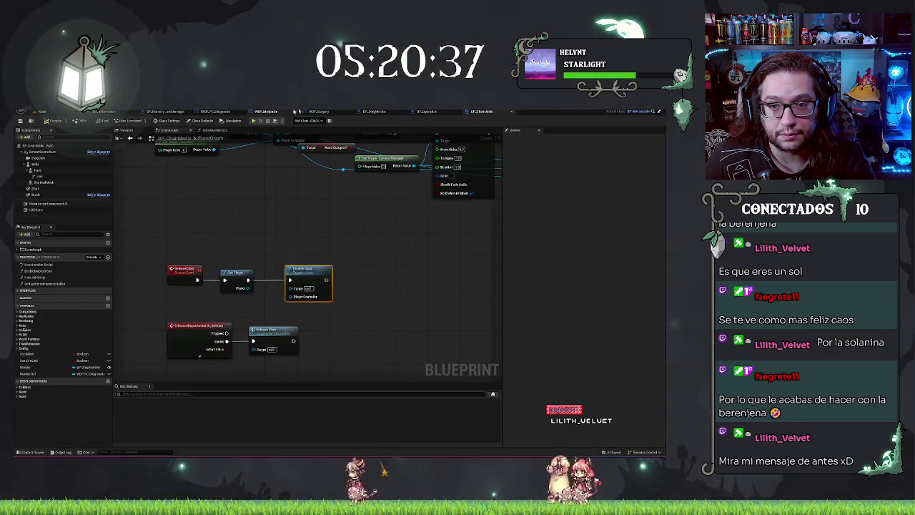
# Inspect BP_DiagMonitor's Monitor and rect light components, then view its empty Construction Script
pyautogui.click(382, 112)
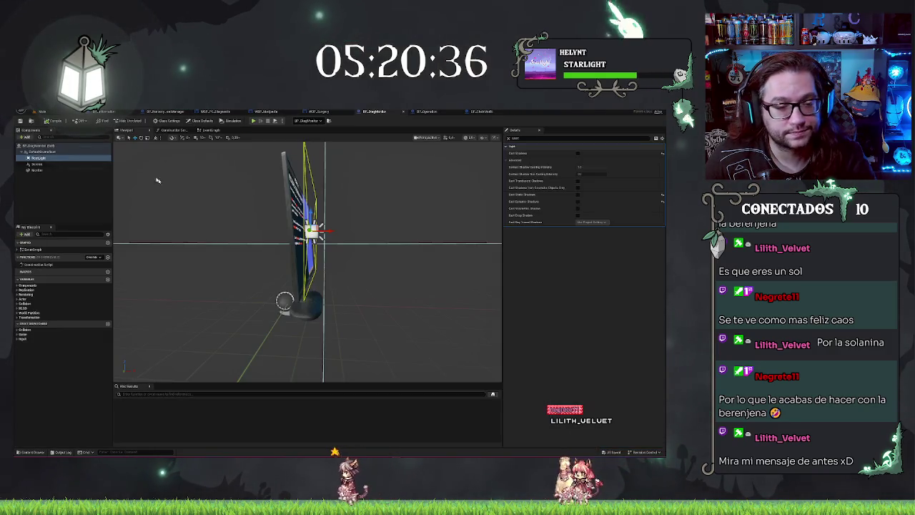
pyautogui.click(42, 171)
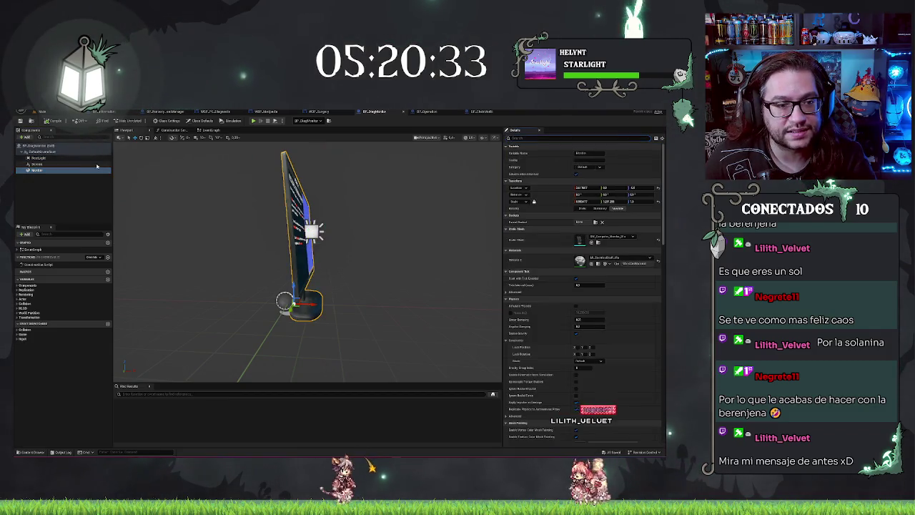
pyautogui.click(67, 158)
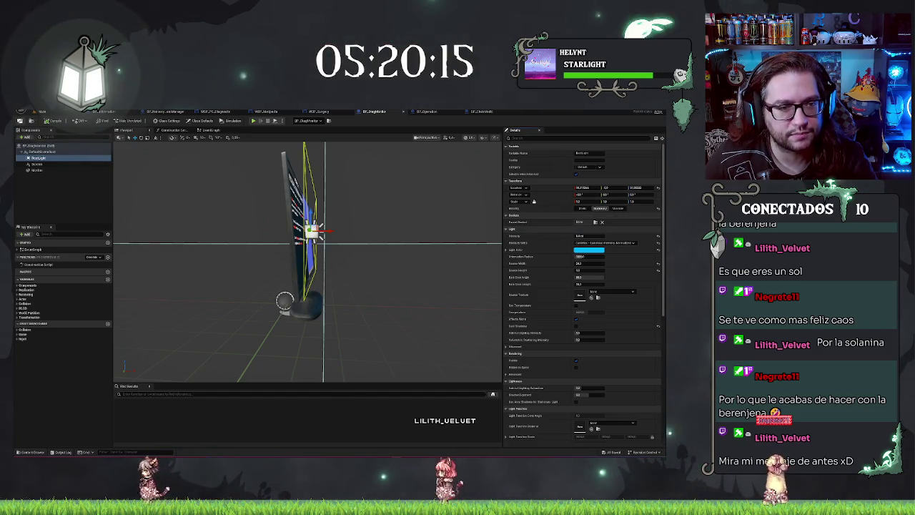
pyautogui.moveTo(443, 190); pyautogui.dragTo(258, 191)
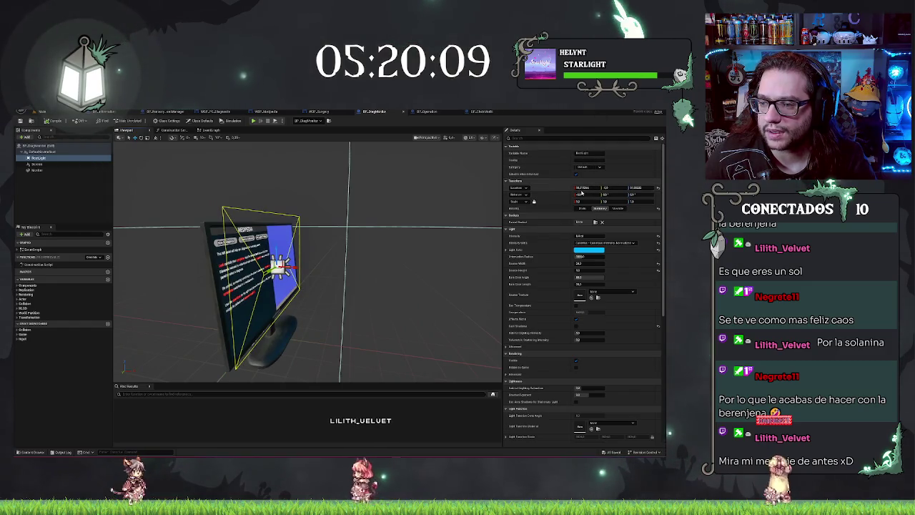
pyautogui.click(168, 133)
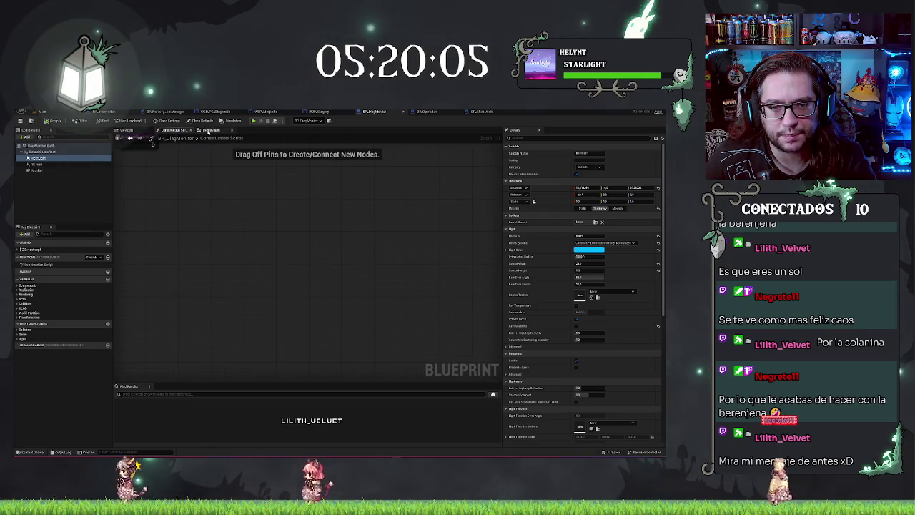
# Glance at the monitor's EventGraph, then pan BP_ChairMedic's graph to the Event BeginPlay chain
pyautogui.click(209, 130)
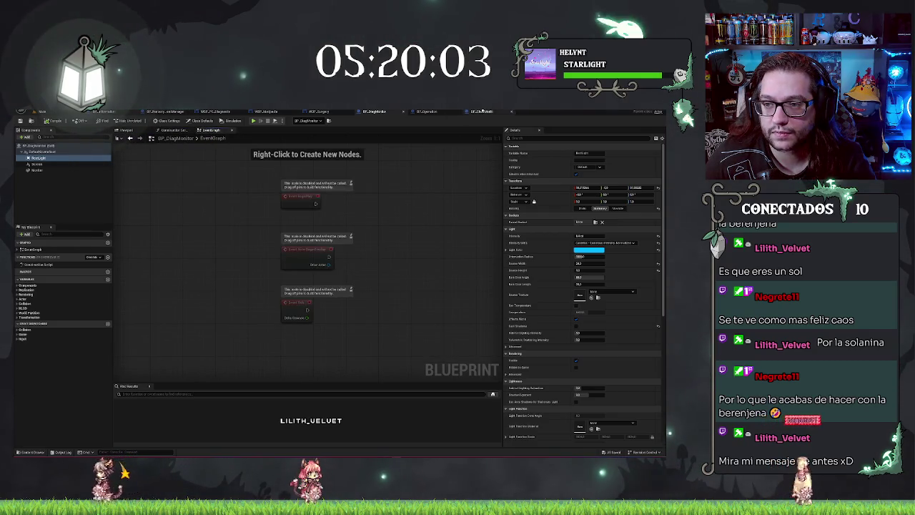
pyautogui.click(480, 111)
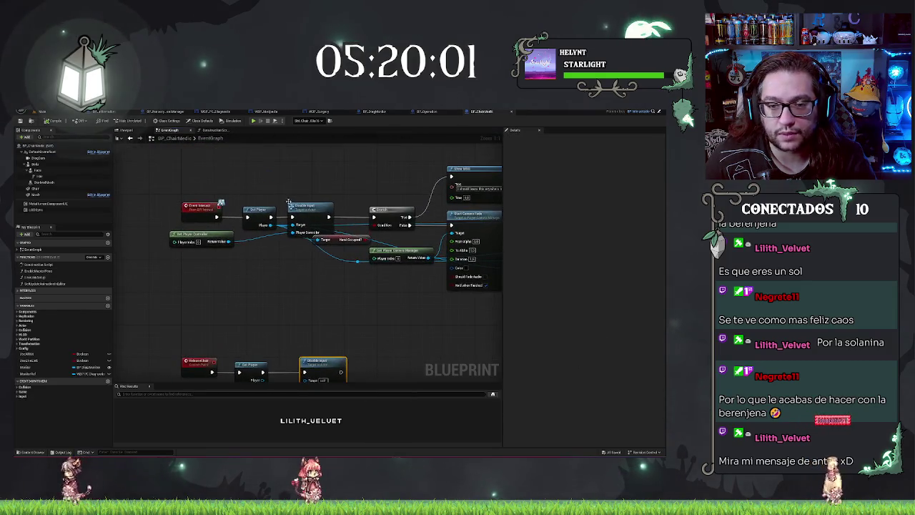
pyautogui.scroll(-3, 337, 182)
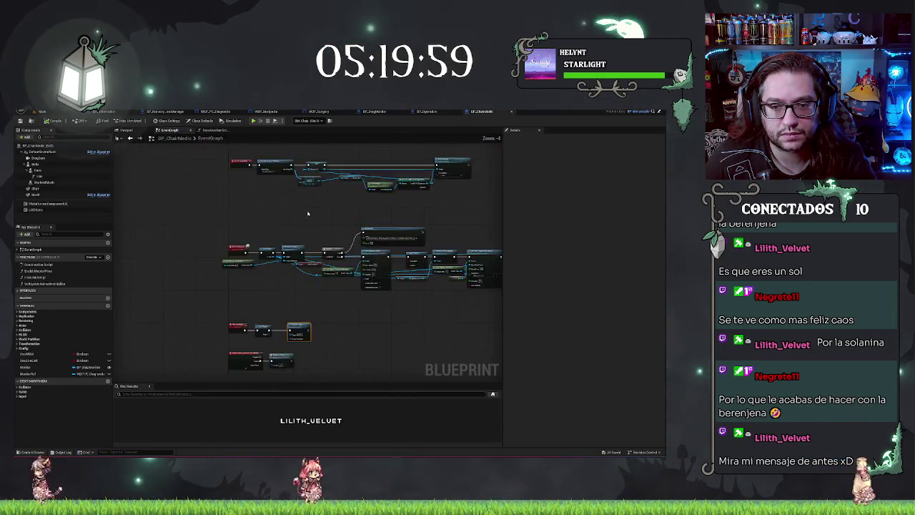
pyautogui.scroll(2, 322, 259)
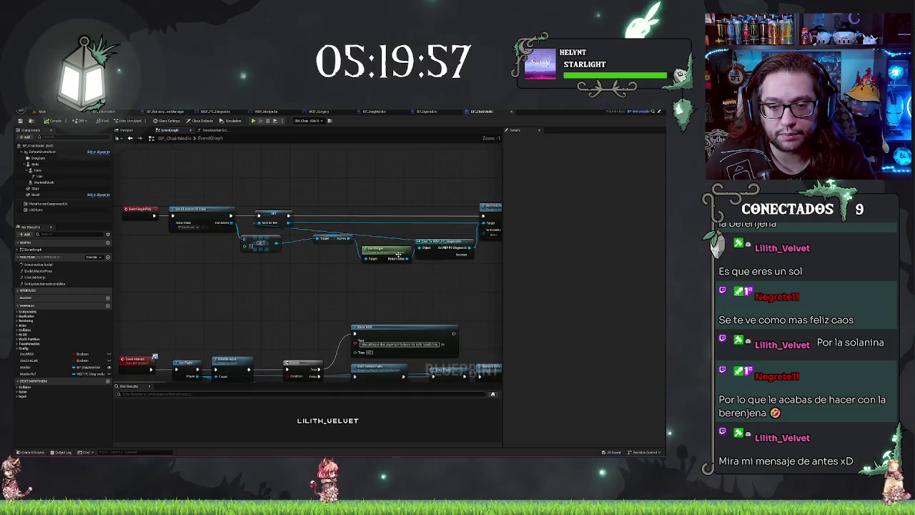
pyautogui.moveTo(367, 292)
pyautogui.mouseDown()
pyautogui.moveTo(367, 303)
pyautogui.moveTo(329, 200)
pyautogui.moveTo(292, 281)
pyautogui.moveTo(422, 283)
pyautogui.moveTo(386, 265)
pyautogui.moveTo(418, 264)
pyautogui.mouseUp()
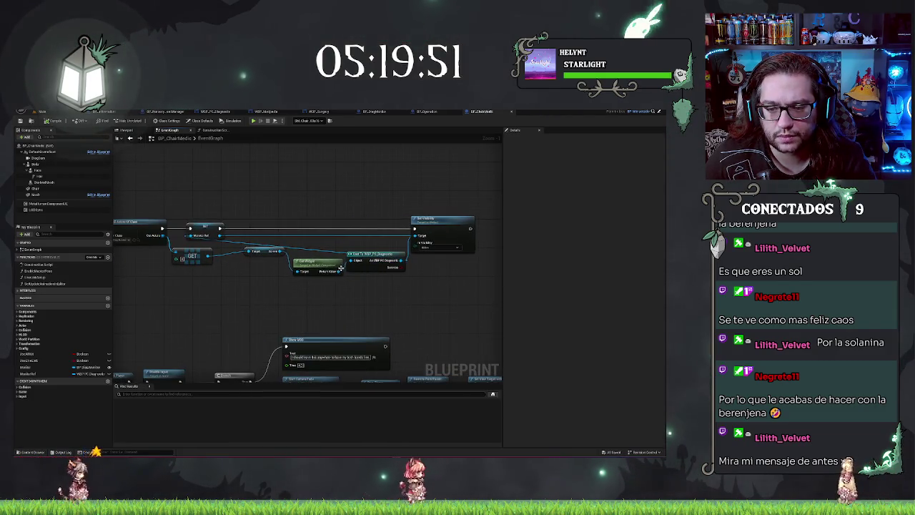
pyautogui.moveTo(334, 206); pyautogui.dragTo(457, 208)
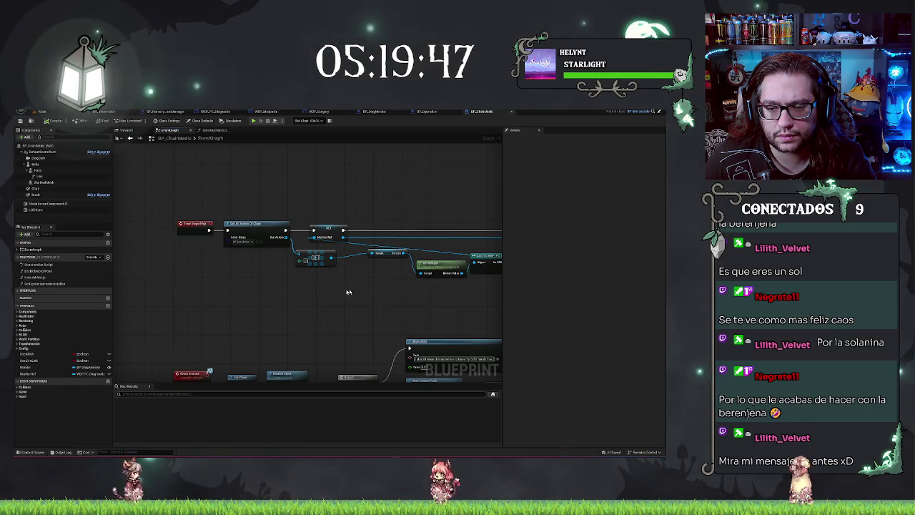
pyautogui.moveTo(363, 289); pyautogui.dragTo(241, 265)
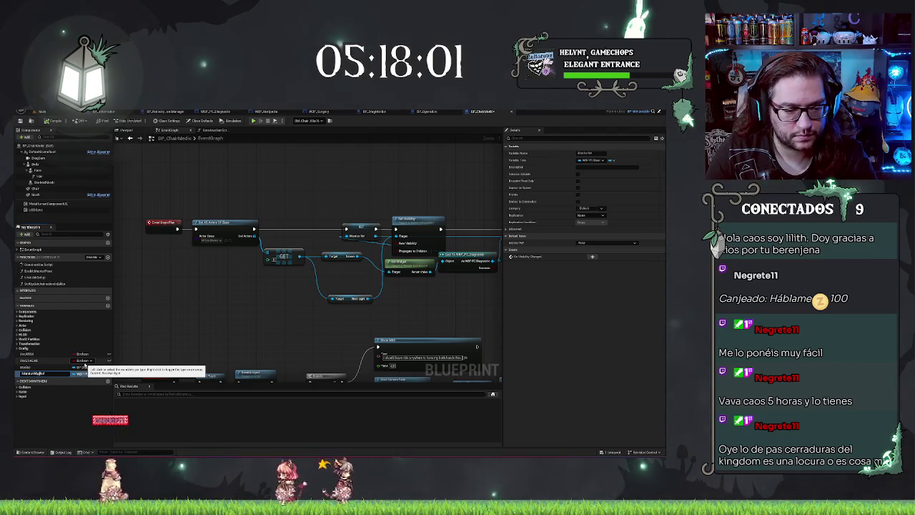
# Connect the Set Visibility node into the Get All Actors Of Class chain
pyautogui.moveTo(299, 255); pyautogui.dragTo(289, 226)
pyautogui.press('Escape')
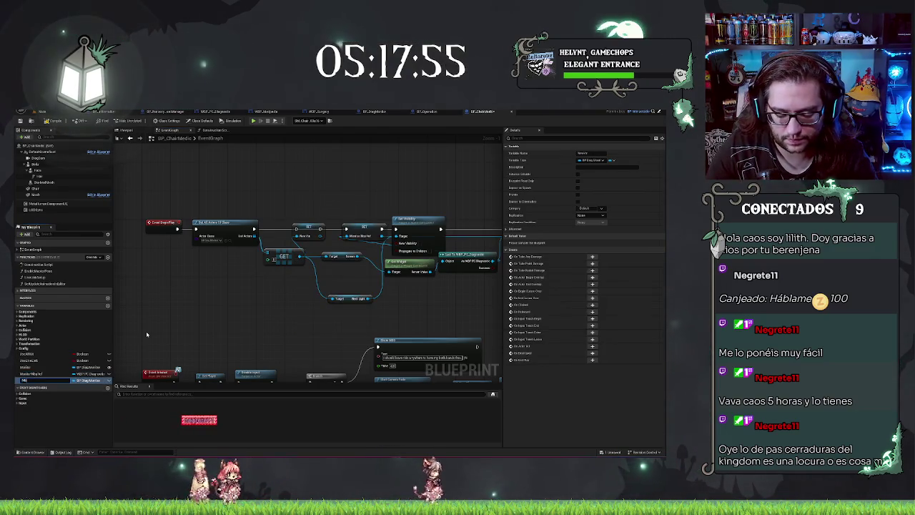
pyautogui.write('MonitorRef')
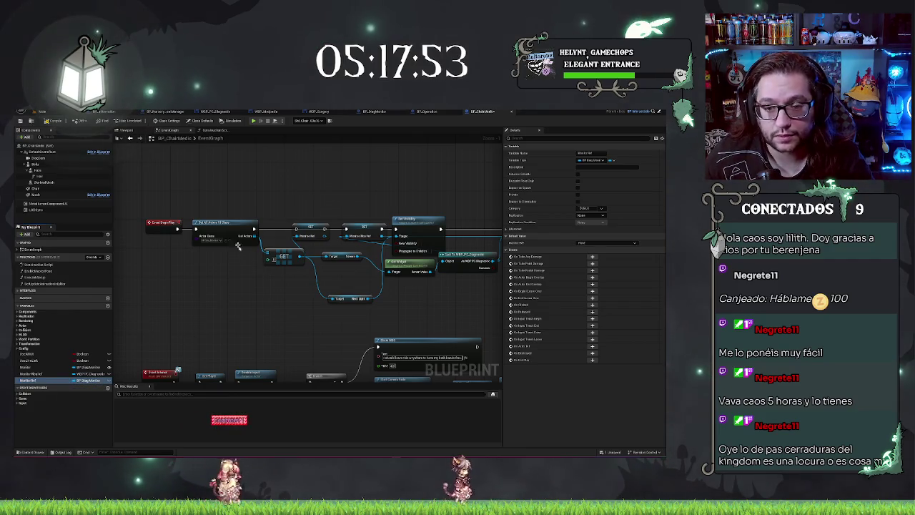
pyautogui.moveTo(255, 227); pyautogui.dragTo(297, 228)
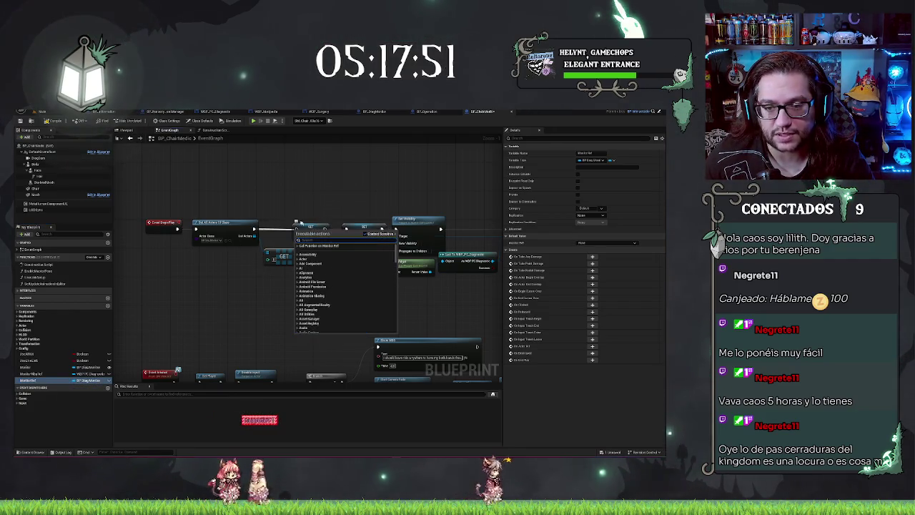
pyautogui.press('Escape')
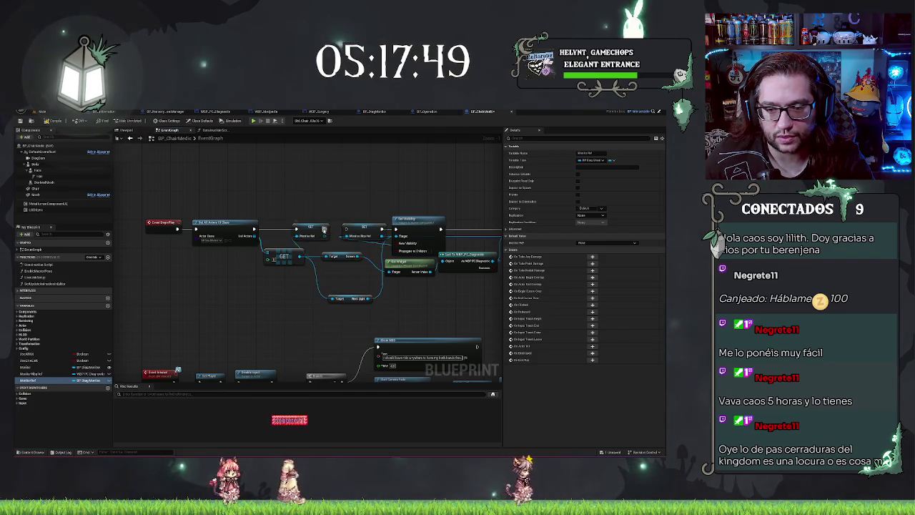
pyautogui.moveTo(345, 230); pyautogui.dragTo(348, 234)
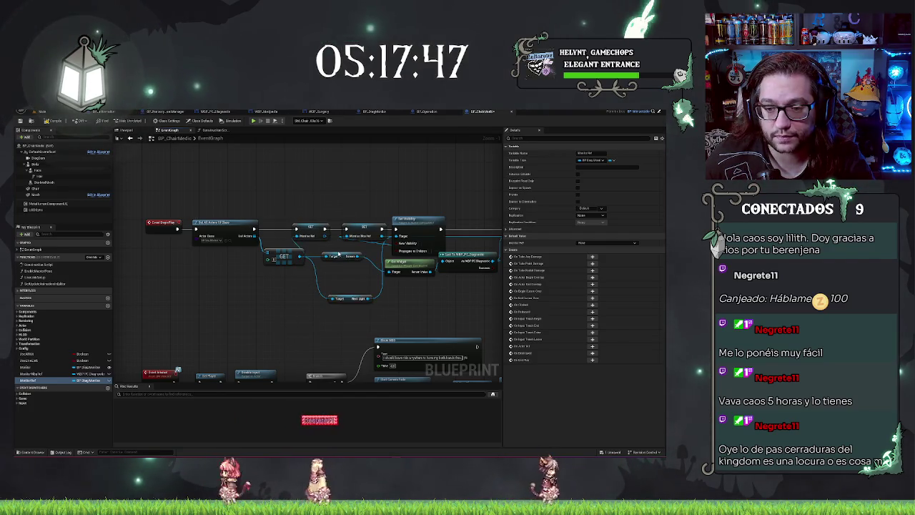
pyautogui.click(419, 221)
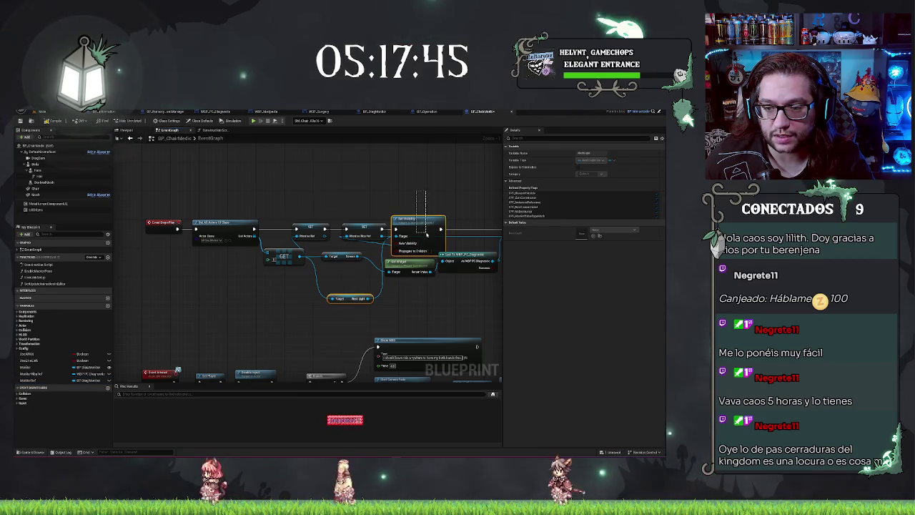
pyautogui.keyDown('ctrl'); pyautogui.click(350, 298); pyautogui.keyUp('ctrl')
# Paste a Disco Light Set Visibility node near Start Camera Fade and add a Monitor Ref getter
pyautogui.moveTo(419, 314)
pyautogui.mouseDown()
pyautogui.moveTo(363, 215)
pyautogui.moveTo(324, 316)
pyautogui.mouseUp()
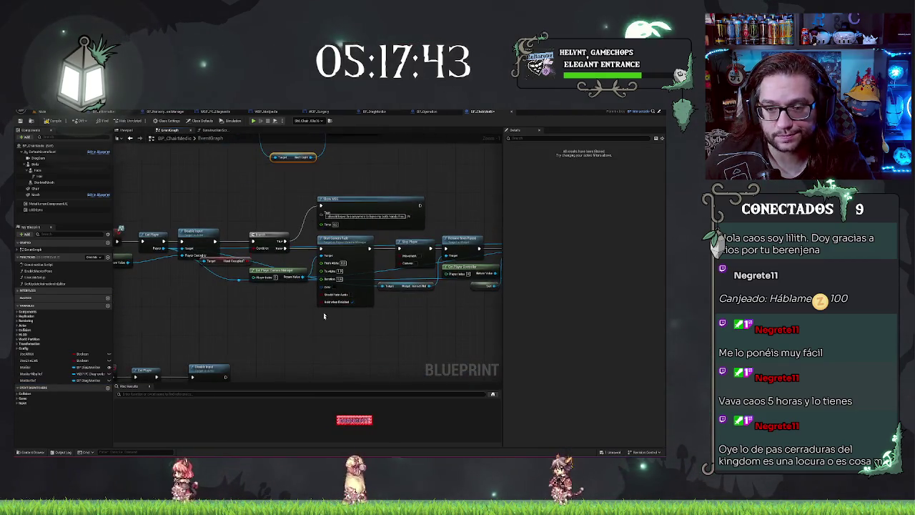
pyautogui.moveTo(390, 331); pyautogui.dragTo(228, 317)
pyautogui.moveTo(340, 216); pyautogui.dragTo(260, 175)
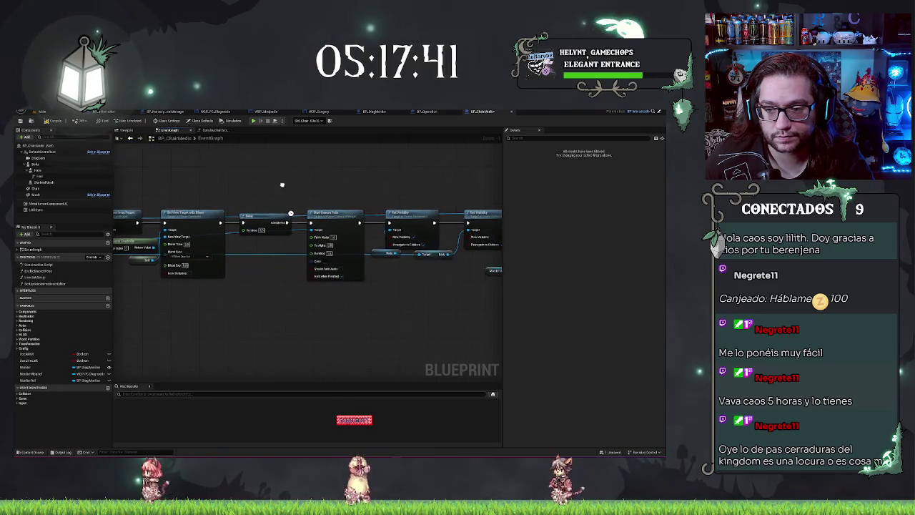
pyautogui.moveTo(412, 193)
pyautogui.mouseDown()
pyautogui.moveTo(165, 189)
pyautogui.moveTo(357, 186)
pyautogui.mouseUp()
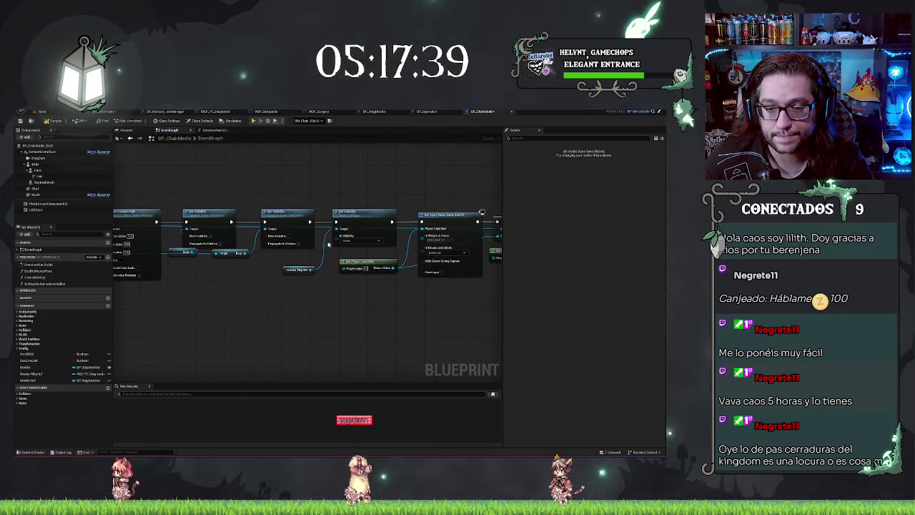
pyautogui.moveTo(248, 280); pyautogui.dragTo(388, 299)
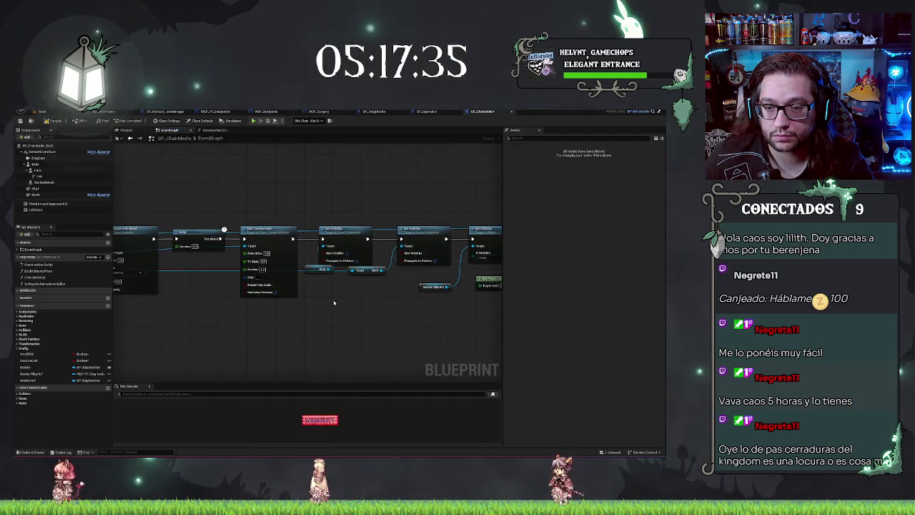
pyautogui.hotkey('ctrl', 'v')
pyautogui.moveTo(279, 395); pyautogui.dragTo(310, 309)
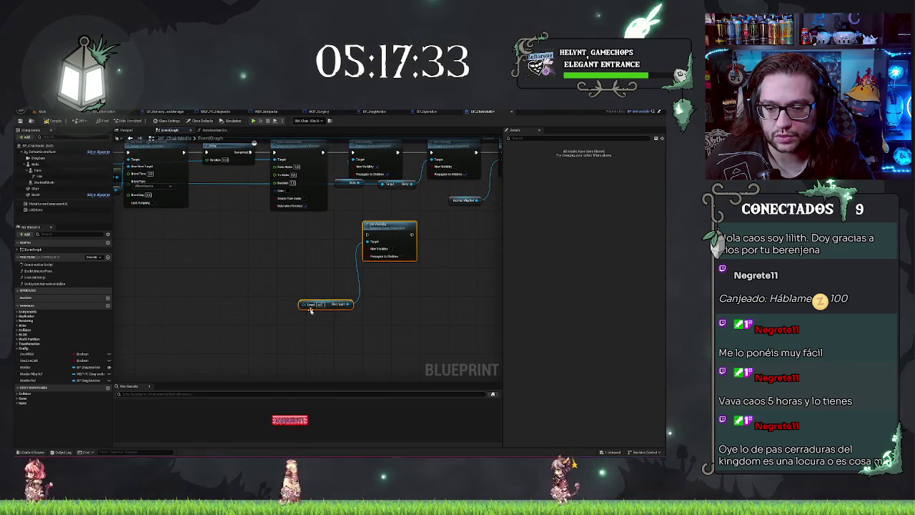
pyautogui.moveTo(32, 379)
pyautogui.mouseDown()
pyautogui.moveTo(279, 321)
pyautogui.moveTo(231, 311)
pyautogui.moveTo(304, 305)
pyautogui.mouseUp()
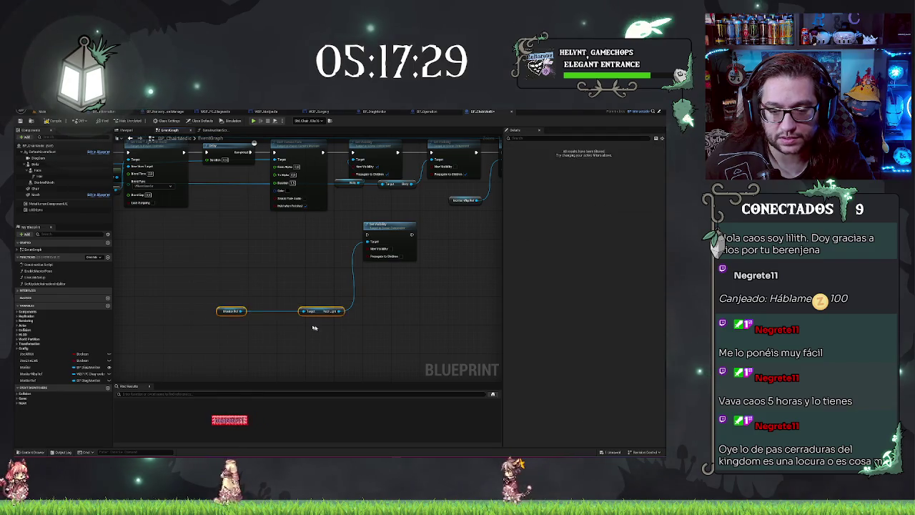
pyautogui.moveTo(232, 311); pyautogui.dragTo(272, 311)
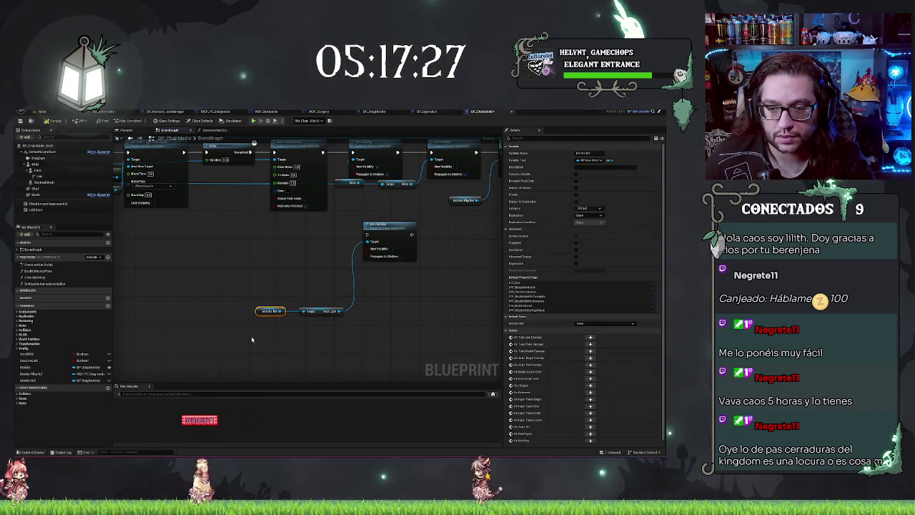
# Move the new Set Visibility into the main chain and raise the Monitor Ref and light nodes
pyautogui.moveTo(394, 207); pyautogui.dragTo(399, 267)
pyautogui.moveTo(378, 233); pyautogui.dragTo(366, 177)
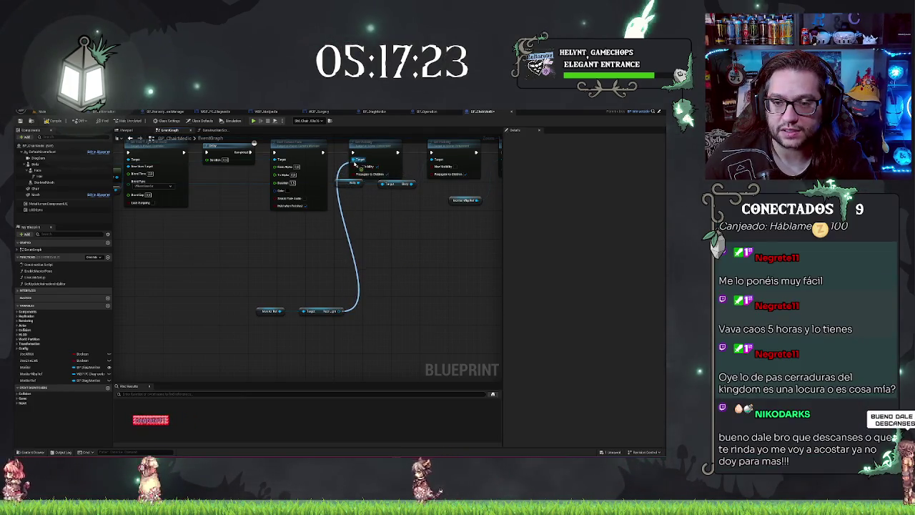
pyautogui.moveTo(257, 271); pyautogui.dragTo(317, 333)
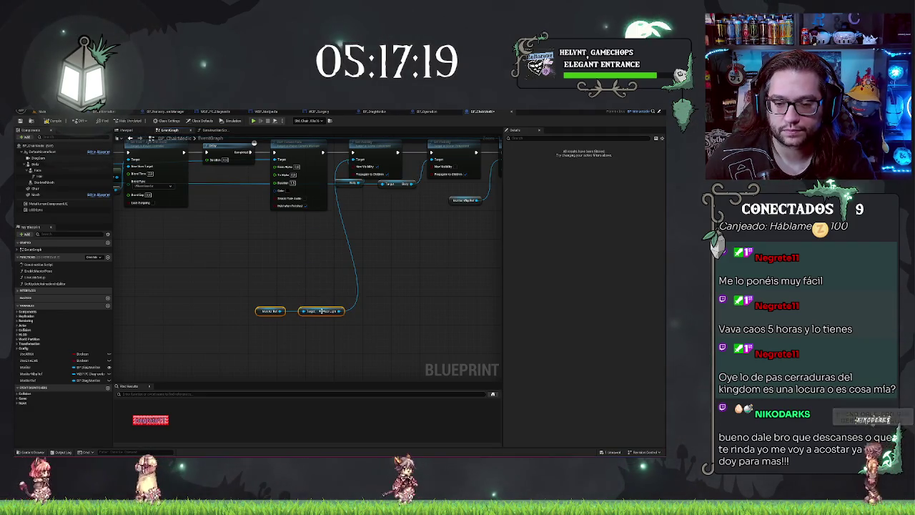
pyautogui.moveTo(321, 311); pyautogui.dragTo(318, 222)
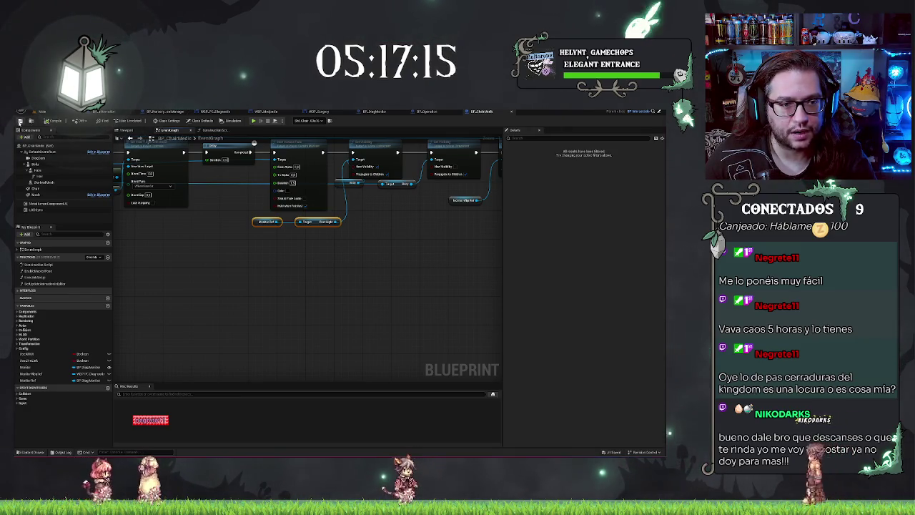
pyautogui.click(44, 112)
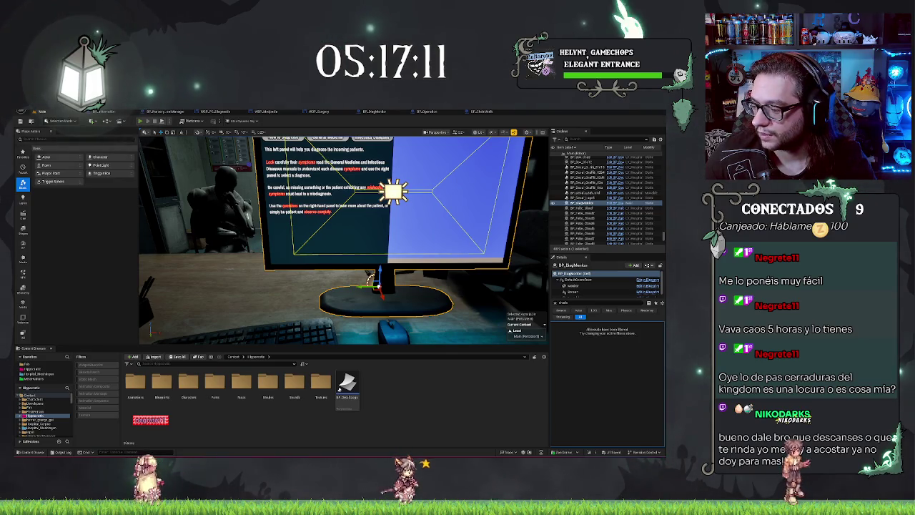
pyautogui.hotkey('alt', 'p')
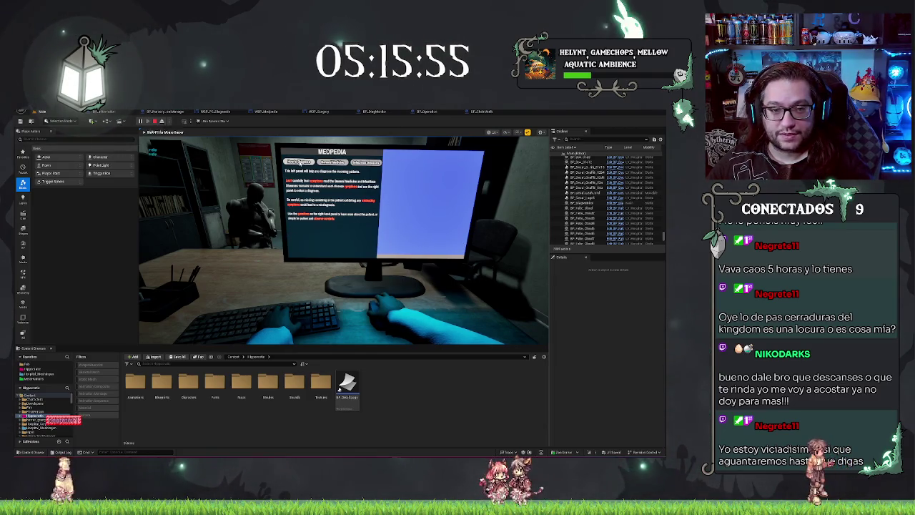
pyautogui.press('Escape')
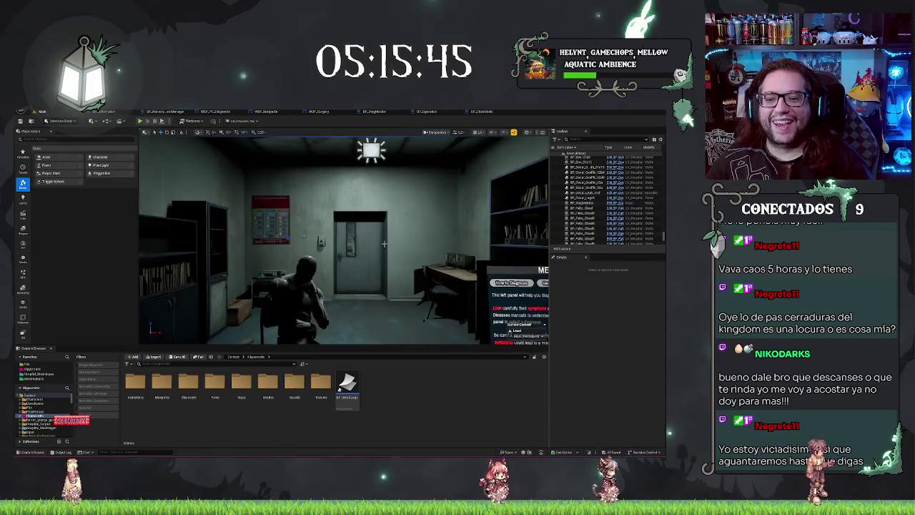
pyautogui.click(482, 112)
pyautogui.moveTo(238, 204)
pyautogui.mouseDown()
pyautogui.moveTo(261, 254)
pyautogui.moveTo(411, 197)
pyautogui.moveTo(302, 280)
pyautogui.moveTo(364, 250)
pyautogui.moveTo(391, 276)
pyautogui.mouseUp()
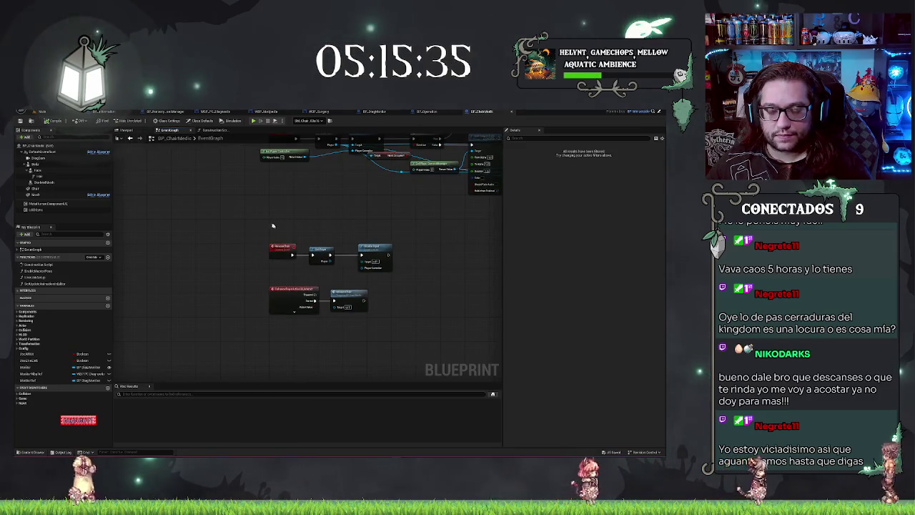
pyautogui.moveTo(272, 224); pyautogui.dragTo(400, 275)
pyautogui.rightClick(439, 284)
pyautogui.click(431, 225)
pyautogui.moveTo(431, 225); pyautogui.dragTo(392, 329)
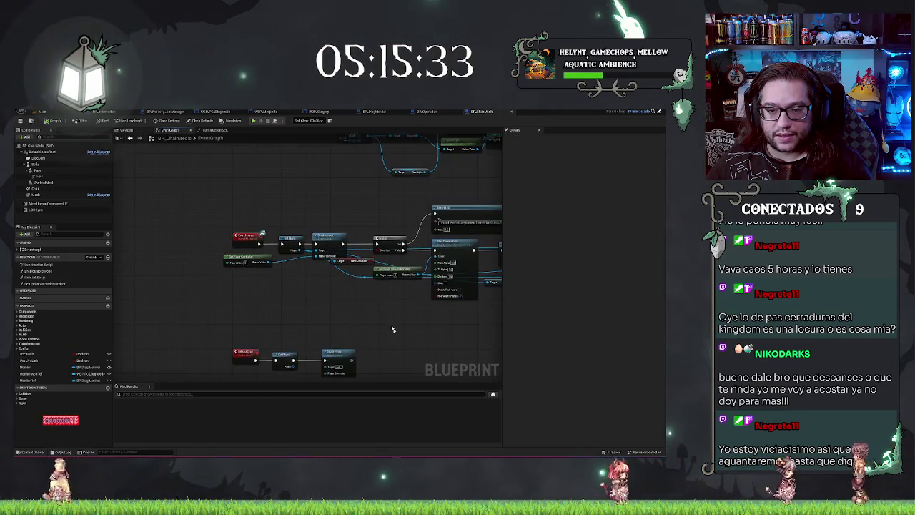
pyautogui.moveTo(338, 207); pyautogui.dragTo(254, 197)
pyautogui.moveTo(336, 297); pyautogui.dragTo(407, 279)
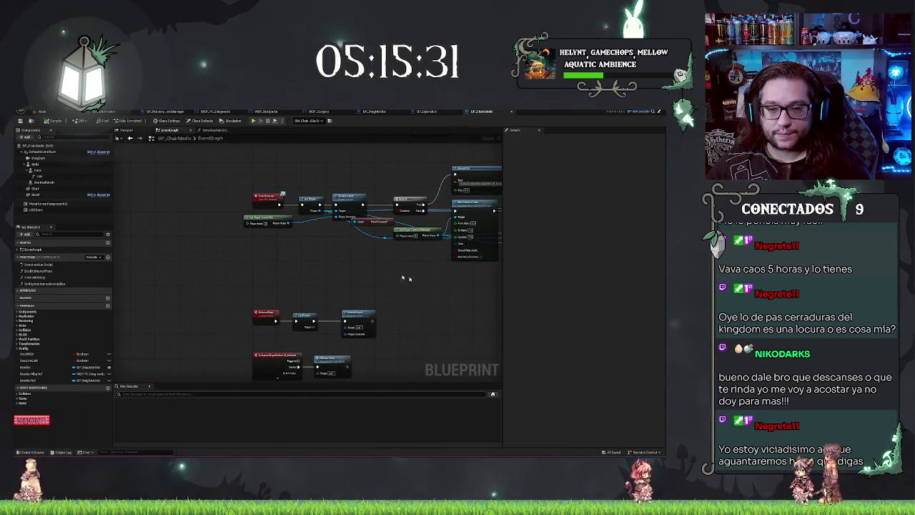
pyautogui.moveTo(311, 262); pyautogui.dragTo(390, 223)
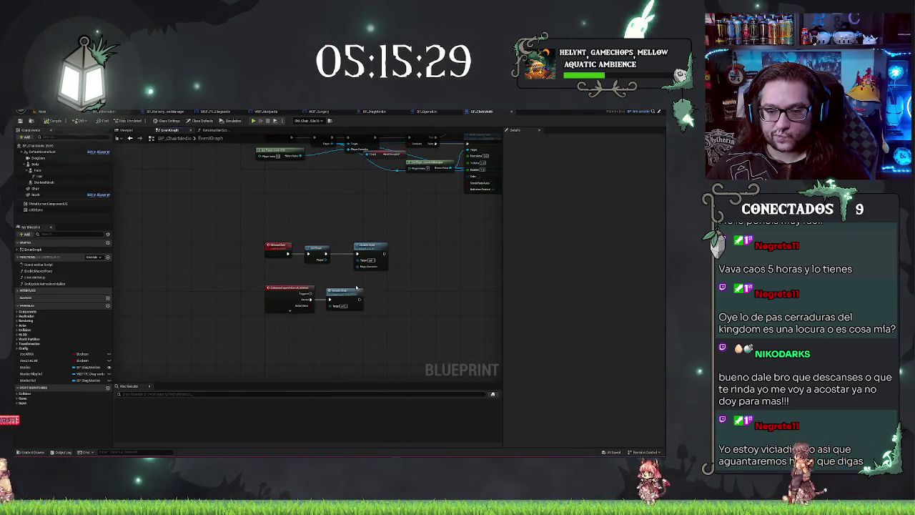
pyautogui.moveTo(356, 288); pyautogui.dragTo(336, 273)
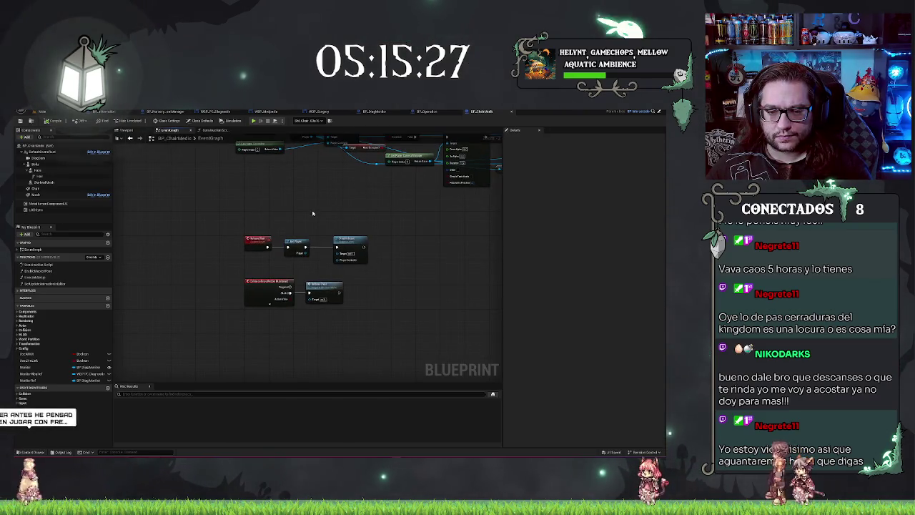
pyautogui.scroll(2, 406, 248)
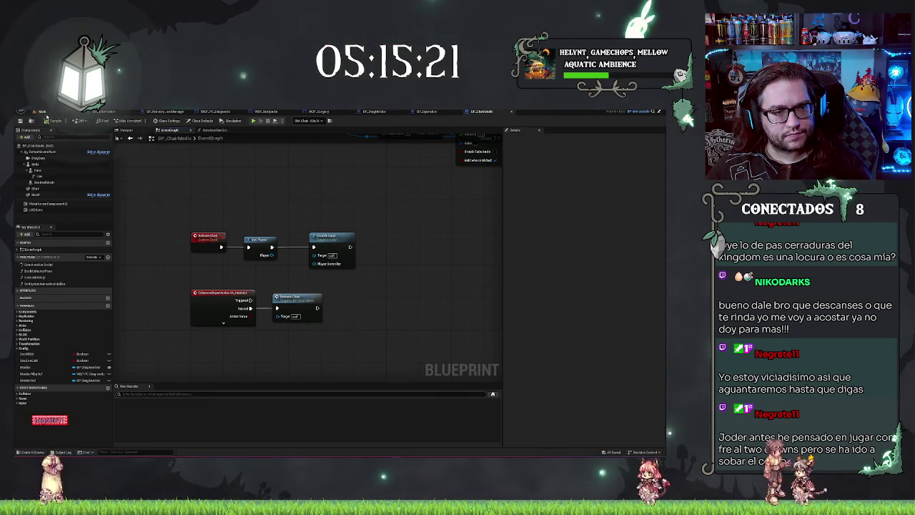
pyautogui.click(42, 112)
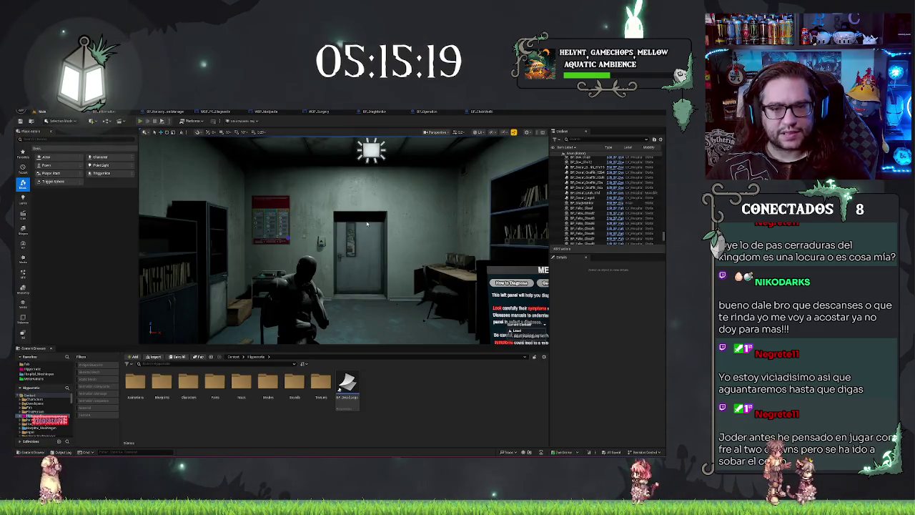
# Play-test the level twice, then return to the BP_ChairMedic event graph
pyautogui.hotkey('alt', 'p')
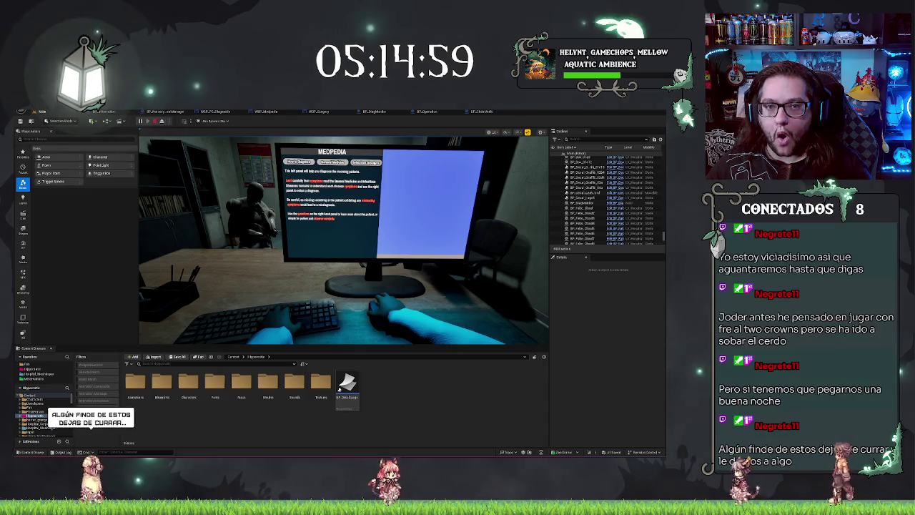
pyautogui.press('Escape')
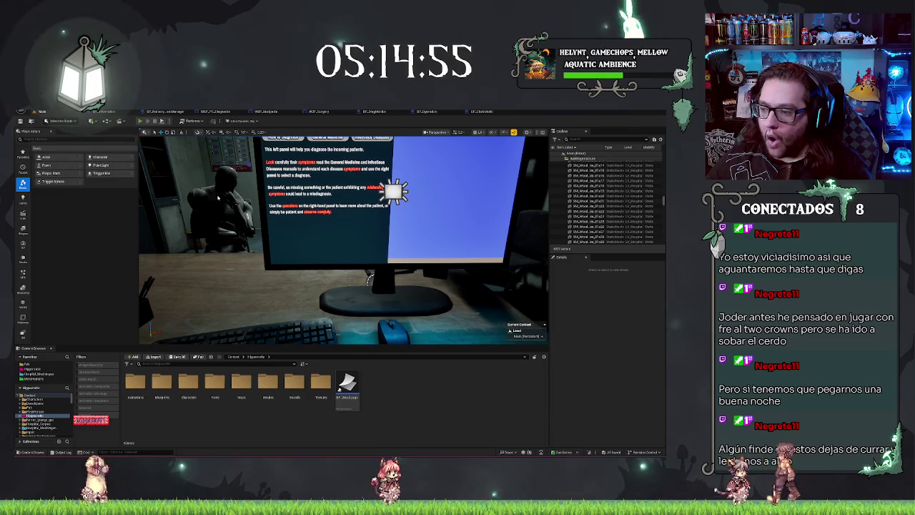
pyautogui.hotkey('alt', 'p')
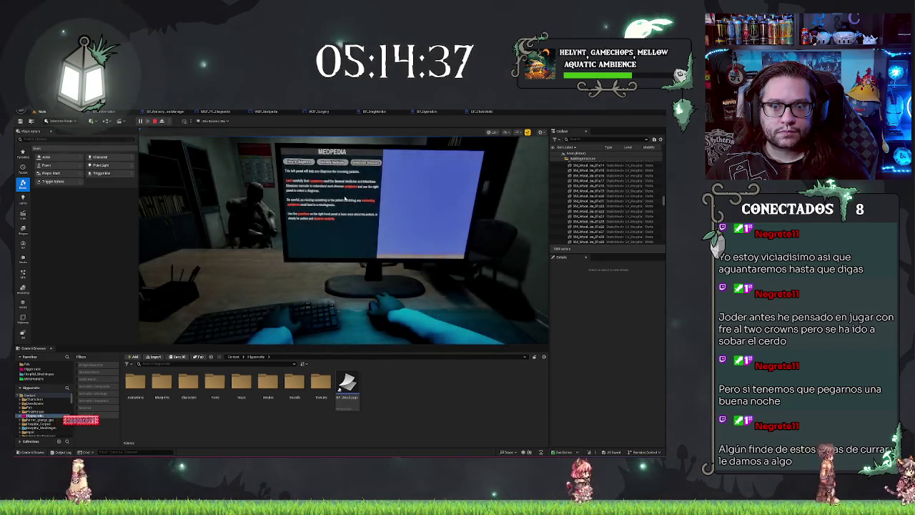
pyautogui.press('Escape')
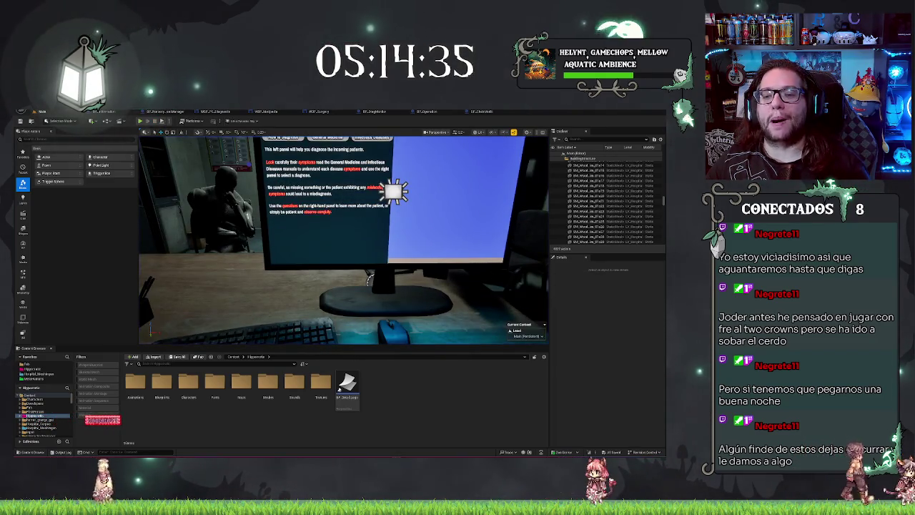
pyautogui.click(479, 112)
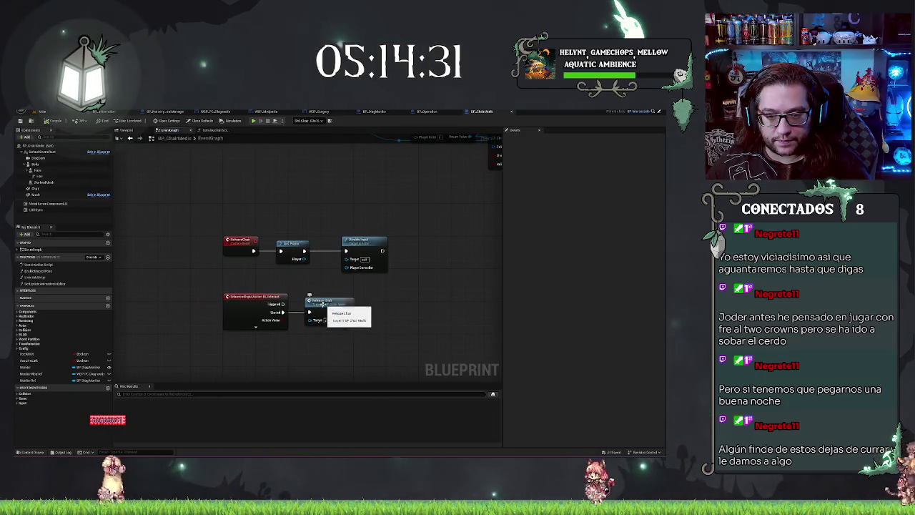
# Add a Print String node after Enable Input's execution output
pyautogui.moveTo(381, 251); pyautogui.dragTo(410, 251)
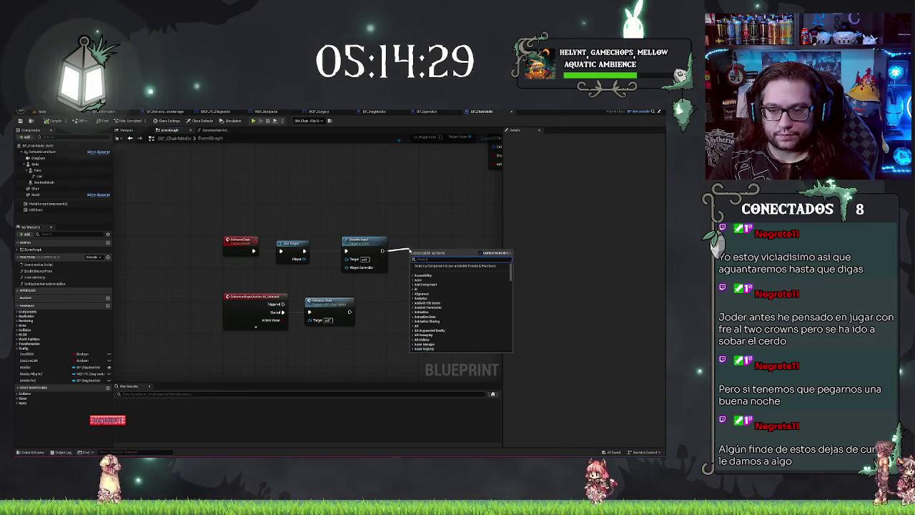
pyautogui.write('print')
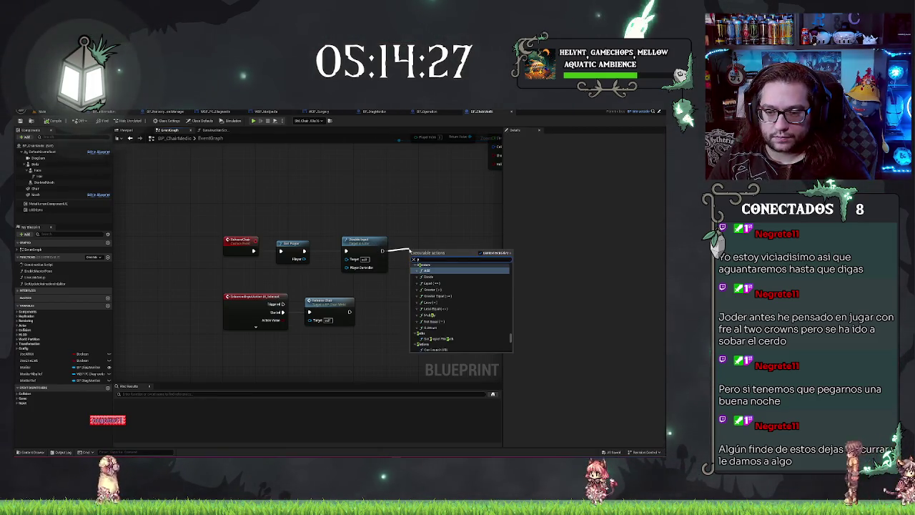
pyautogui.press('Return')
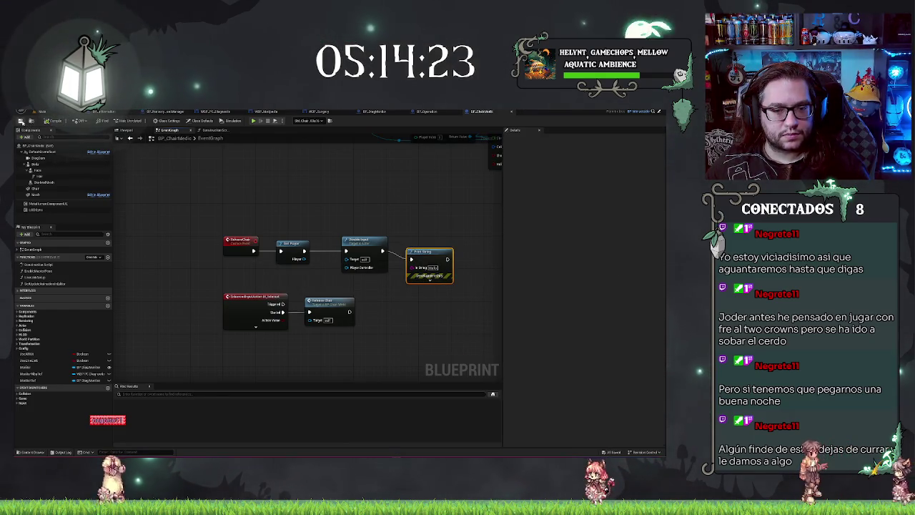
pyautogui.click(62, 111)
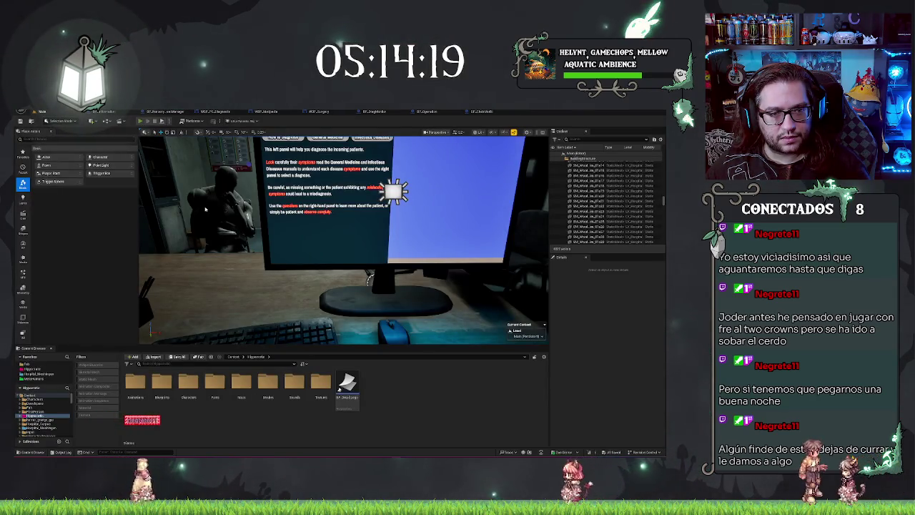
# Run a brief play test, then pan the BP_ChairMedic graph left
pyautogui.hotkey('alt', 'p')
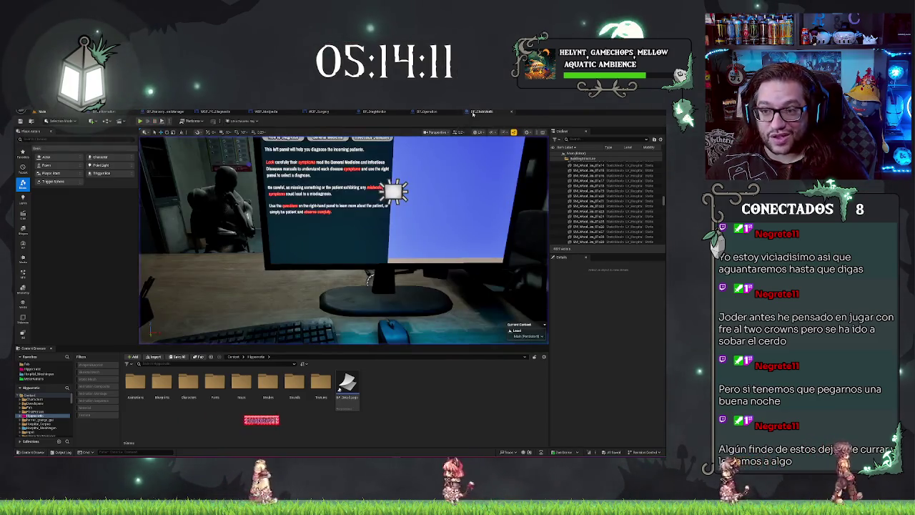
pyautogui.press('Escape')
pyautogui.moveTo(282, 217)
pyautogui.mouseDown()
pyautogui.moveTo(209, 214)
pyautogui.moveTo(253, 176)
pyautogui.mouseUp()
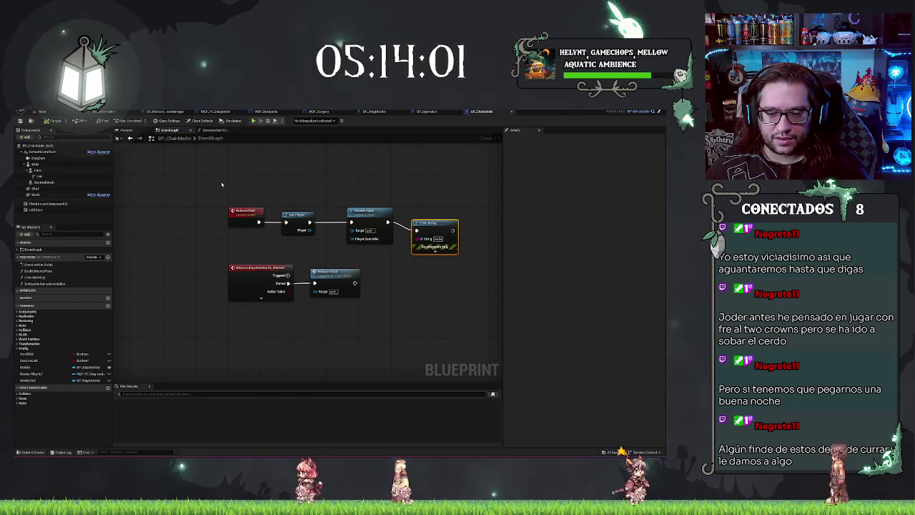
# Delete the two lower input nodes, undo it, and shift the lower node chain right
pyautogui.moveTo(409, 217); pyautogui.dragTo(455, 236)
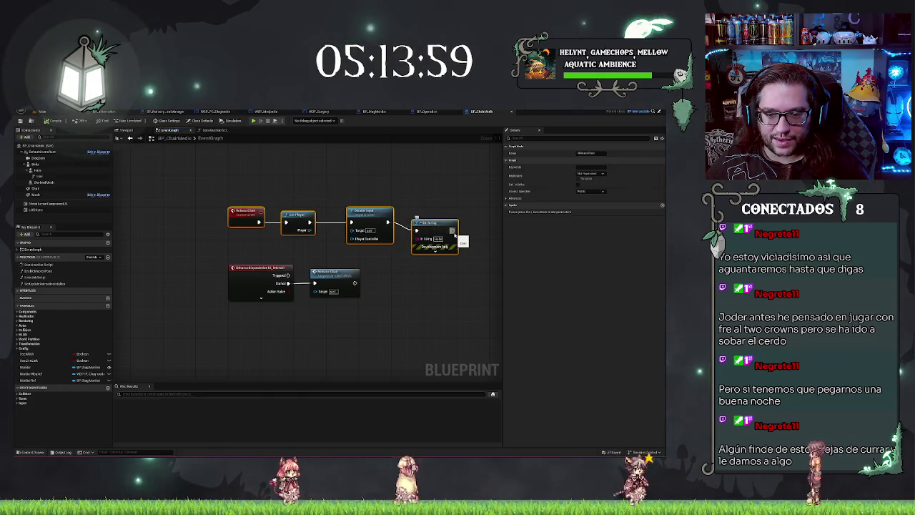
pyautogui.moveTo(214, 259)
pyautogui.mouseDown()
pyautogui.moveTo(363, 316)
pyautogui.moveTo(394, 318)
pyautogui.mouseUp()
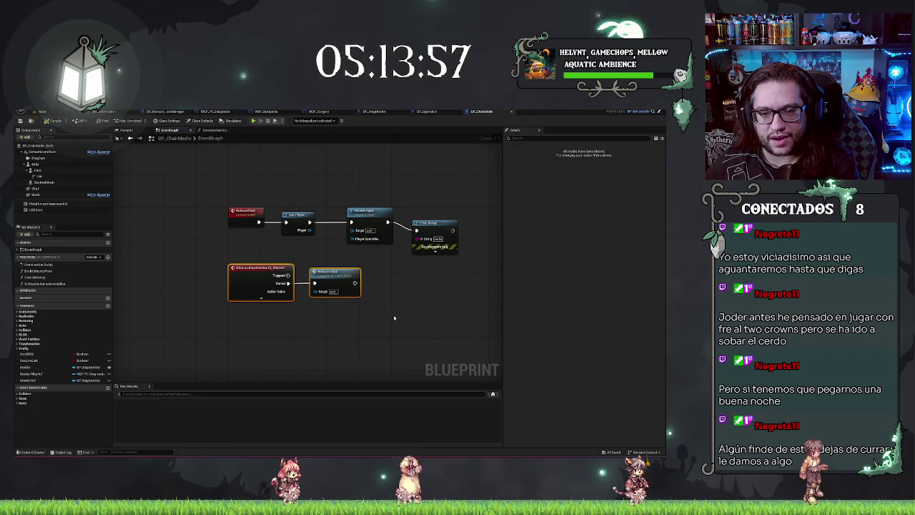
pyautogui.press('Delete')
pyautogui.moveTo(365, 281); pyautogui.dragTo(305, 316)
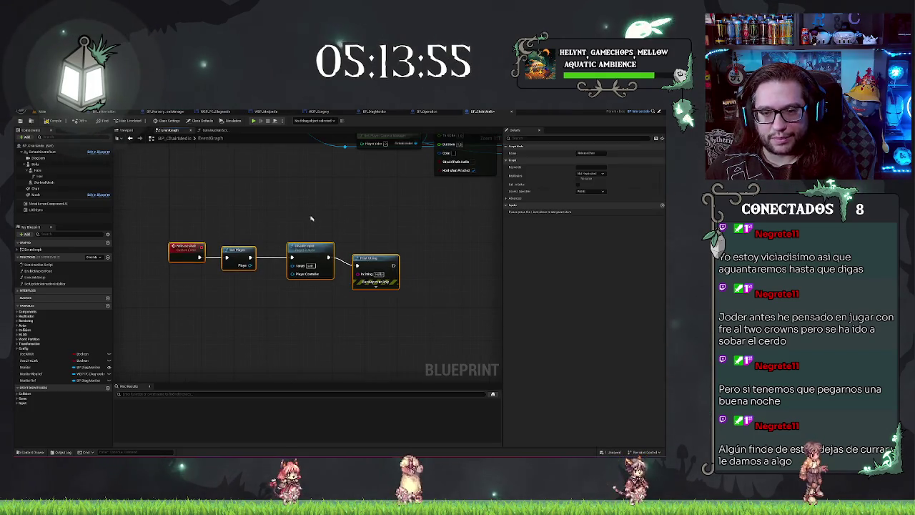
pyautogui.hotkey('ctrl', 'z')
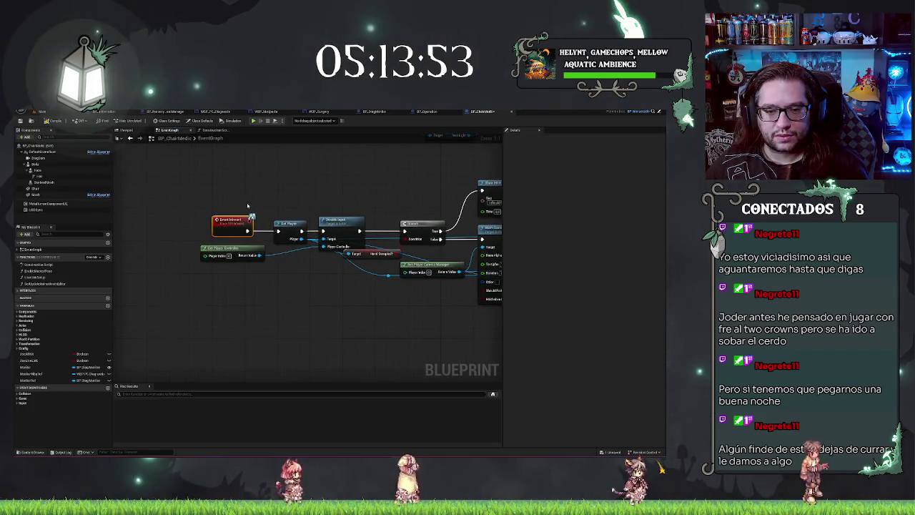
pyautogui.scroll(-3, 247, 206)
pyautogui.scroll(5, 488, 328)
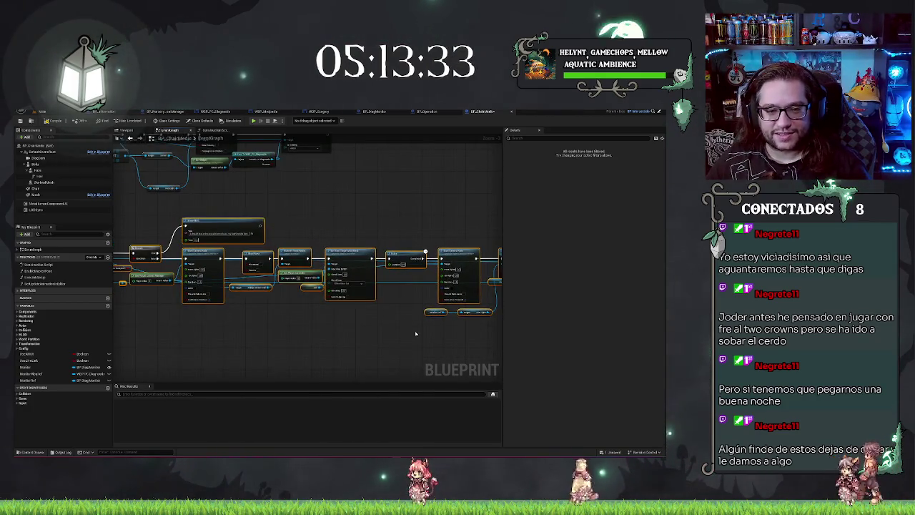
pyautogui.moveTo(210, 259); pyautogui.dragTo(284, 259)
pyautogui.click(373, 306)
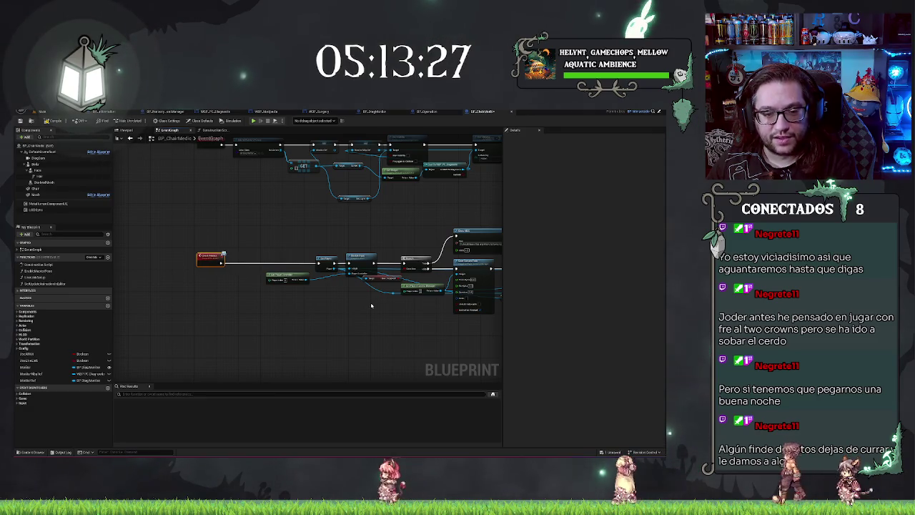
pyautogui.scroll(1, 306, 297)
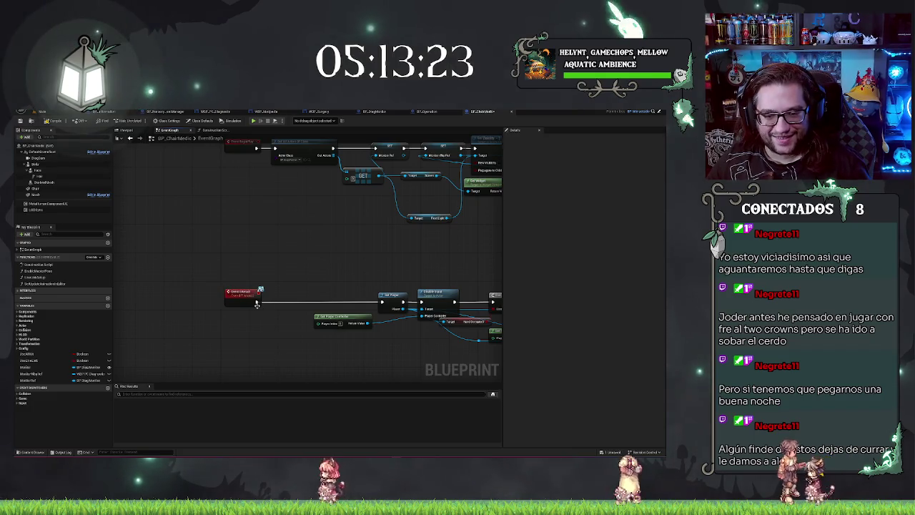
# Add a Boolean variable getter inverted by a NOT node, with a Branch placed beside it
pyautogui.click(393, 296)
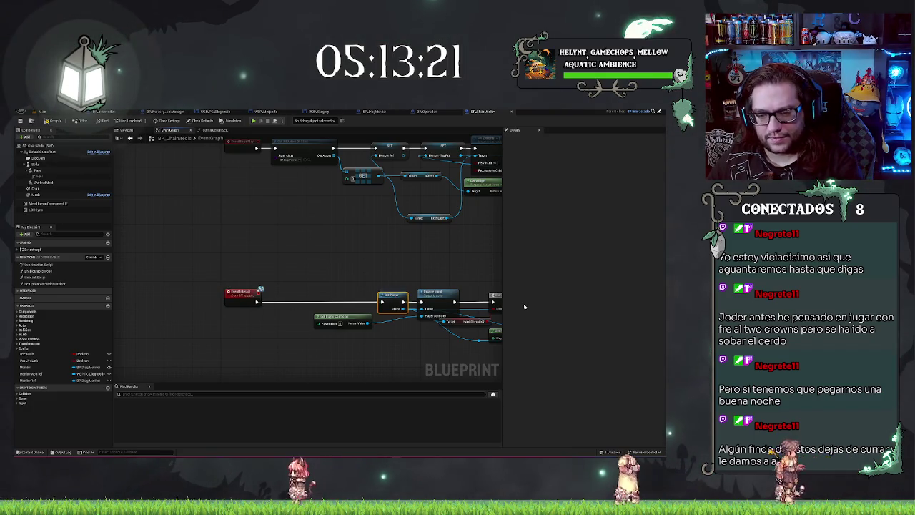
pyautogui.moveTo(391, 297)
pyautogui.mouseDown()
pyautogui.moveTo(265, 304)
pyautogui.moveTo(279, 304)
pyautogui.mouseUp()
pyautogui.hotkey('ctrl', 'z')
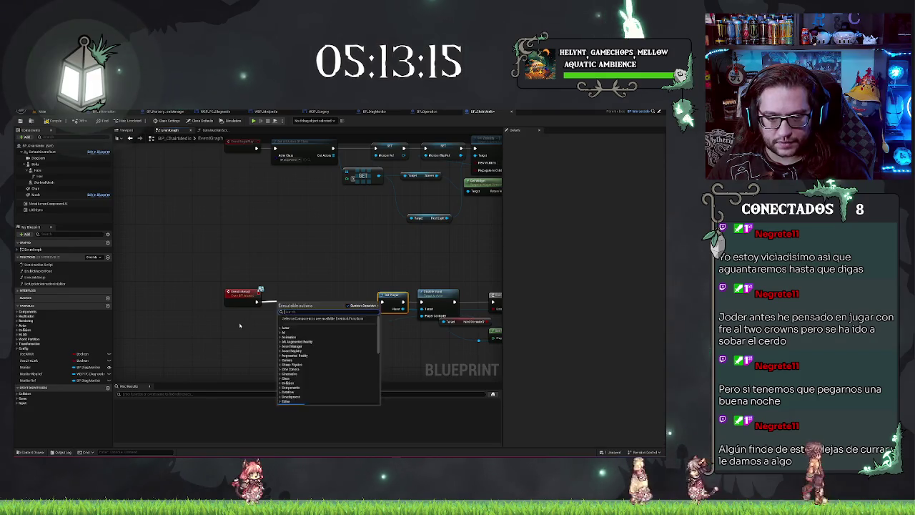
pyautogui.hotkey('ctrl', 'z')
pyautogui.rightClick(241, 326)
pyautogui.write('get bal')
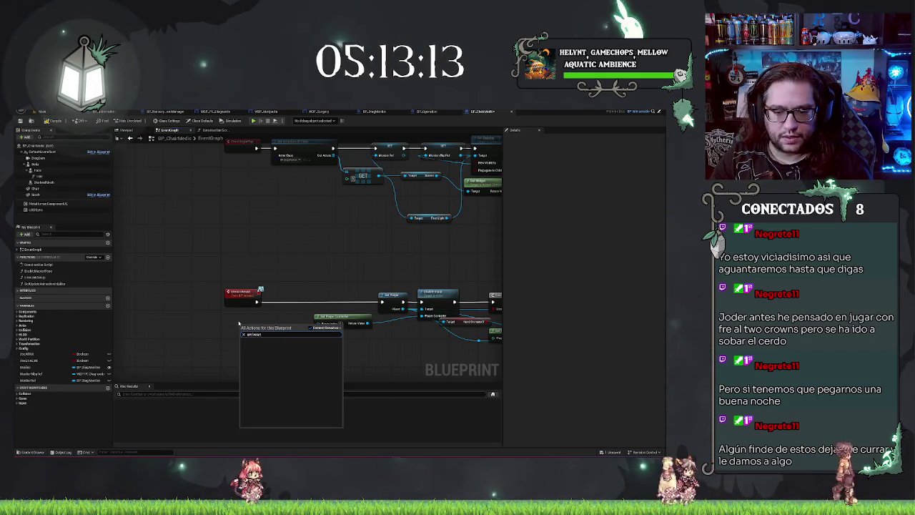
pyautogui.press('Return')
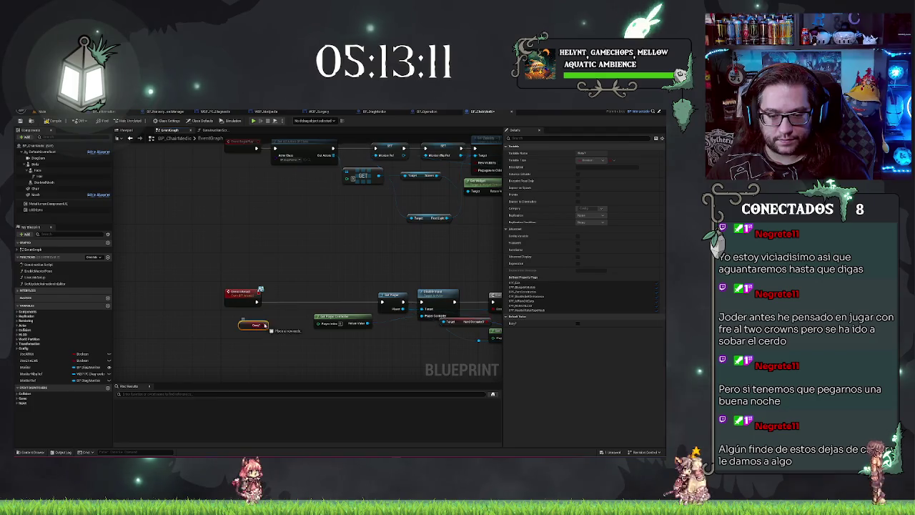
pyautogui.moveTo(265, 325); pyautogui.dragTo(247, 318)
pyautogui.press('Return')
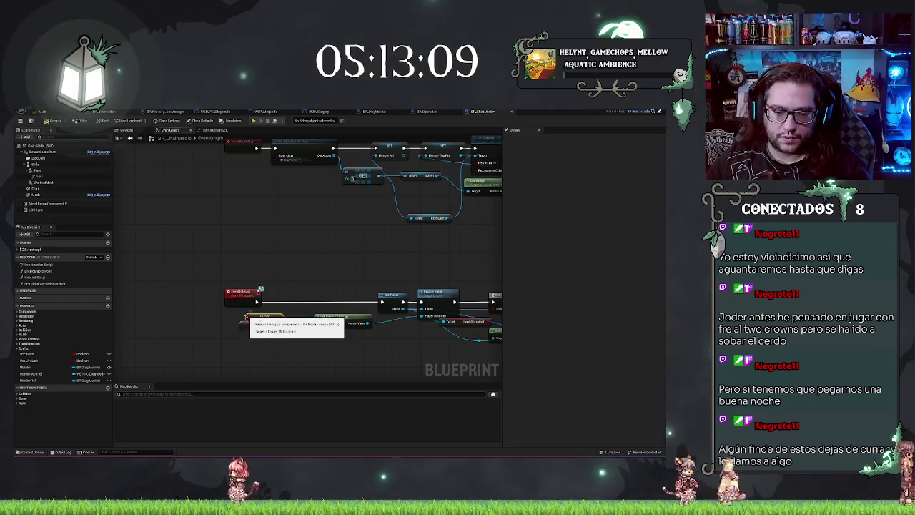
pyautogui.click(275, 296)
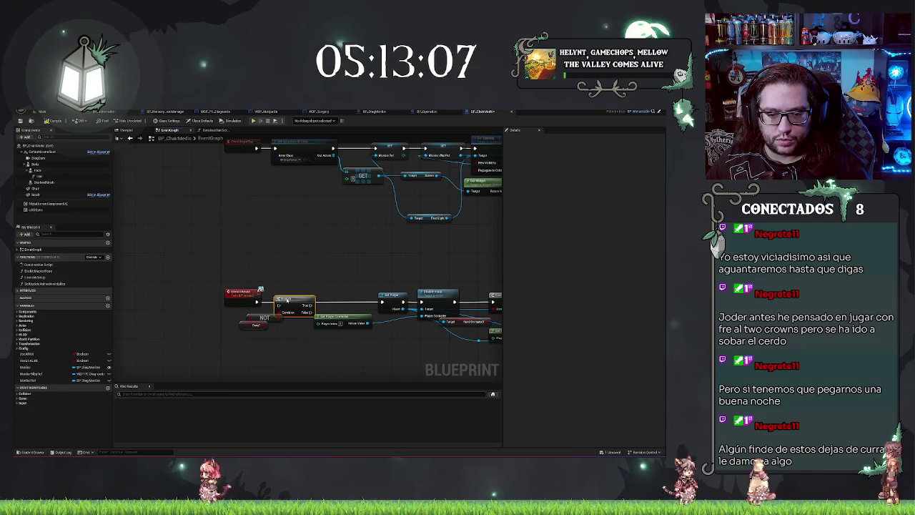
pyautogui.moveTo(258, 331); pyautogui.dragTo(243, 331)
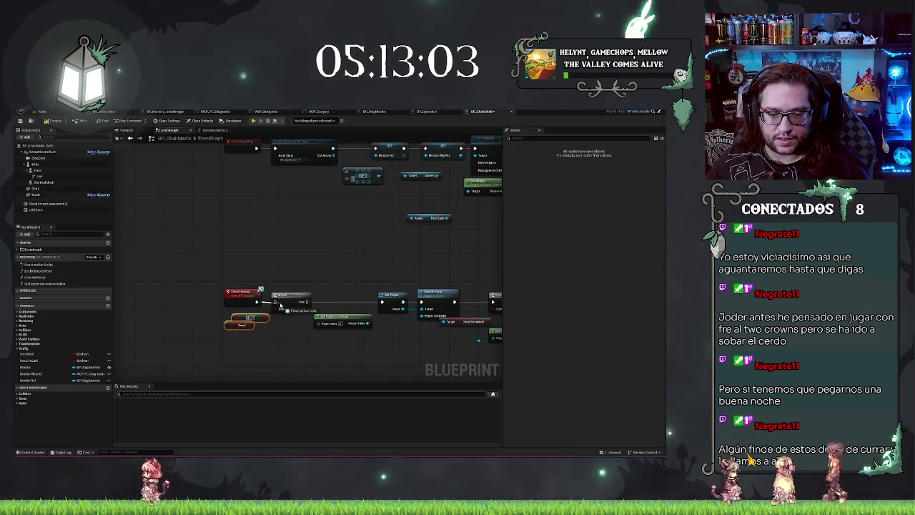
# Wire the Branch's True output into the Get Player node and reposition Get Player Controller
pyautogui.moveTo(256, 302); pyautogui.dragTo(280, 305)
pyautogui.click(332, 270)
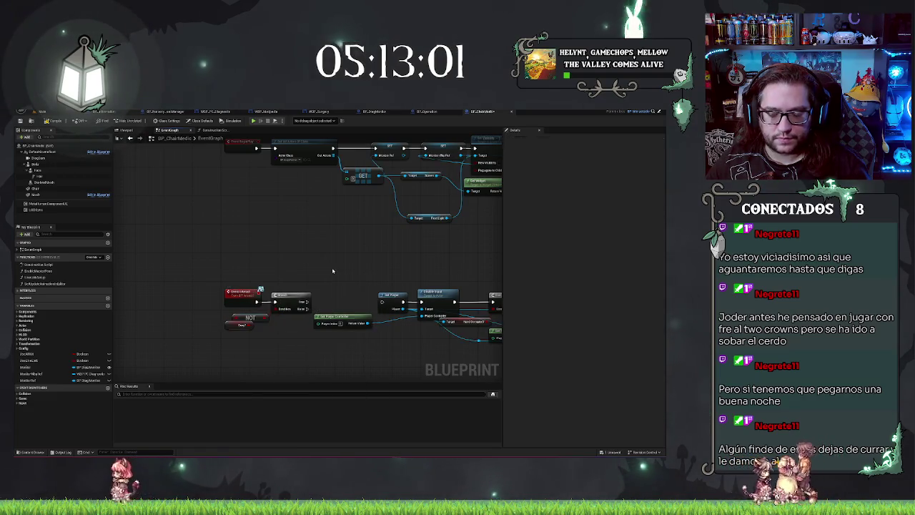
pyautogui.scroll(1, 322, 332)
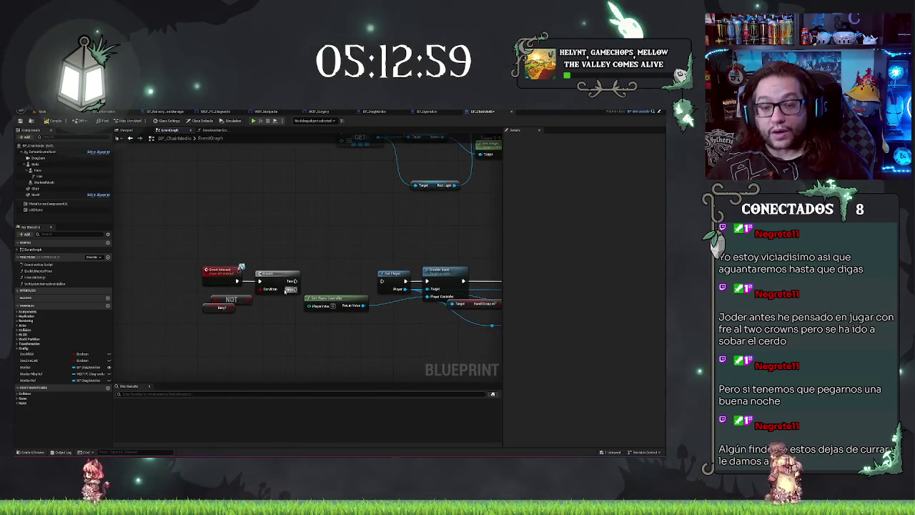
pyautogui.moveTo(291, 281); pyautogui.dragTo(384, 281)
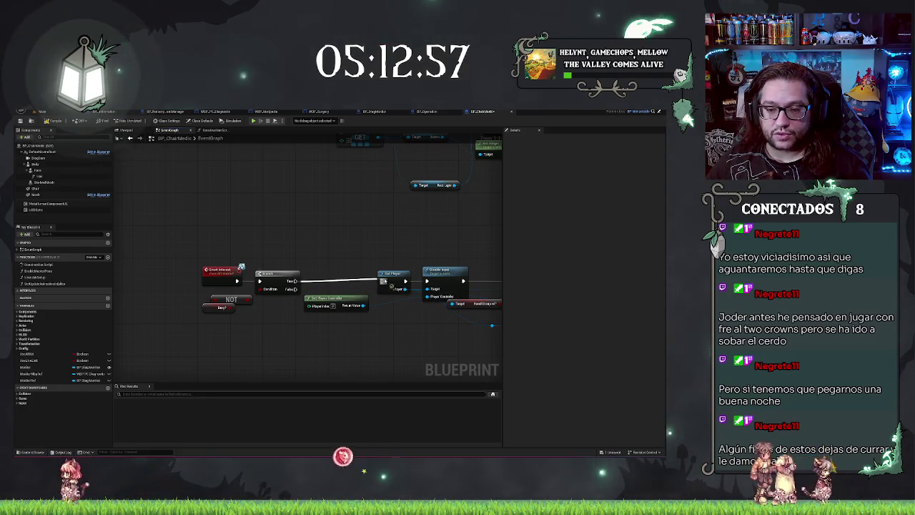
pyautogui.moveTo(329, 298); pyautogui.dragTo(382, 306)
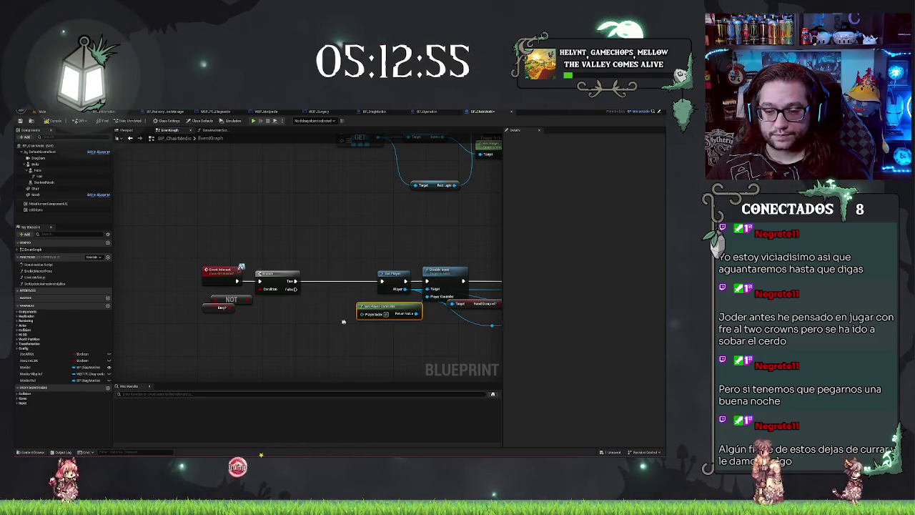
pyautogui.moveTo(272, 282); pyautogui.dragTo(272, 271)
pyautogui.scroll(-1, 321, 335)
pyautogui.moveTo(321, 335)
pyautogui.mouseDown()
pyautogui.moveTo(321, 256)
pyautogui.moveTo(292, 290)
pyautogui.moveTo(339, 293)
pyautogui.moveTo(278, 320)
pyautogui.mouseUp()
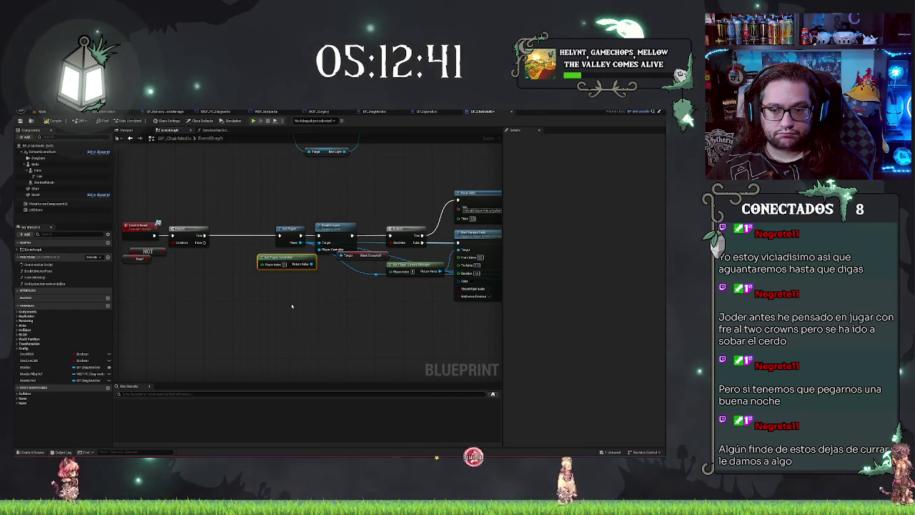
# Drag the NOT and Branch nodes right, clearing space after the interact event
pyautogui.moveTo(292, 306)
pyautogui.mouseDown()
pyautogui.moveTo(202, 303)
pyautogui.moveTo(313, 285)
pyautogui.mouseUp()
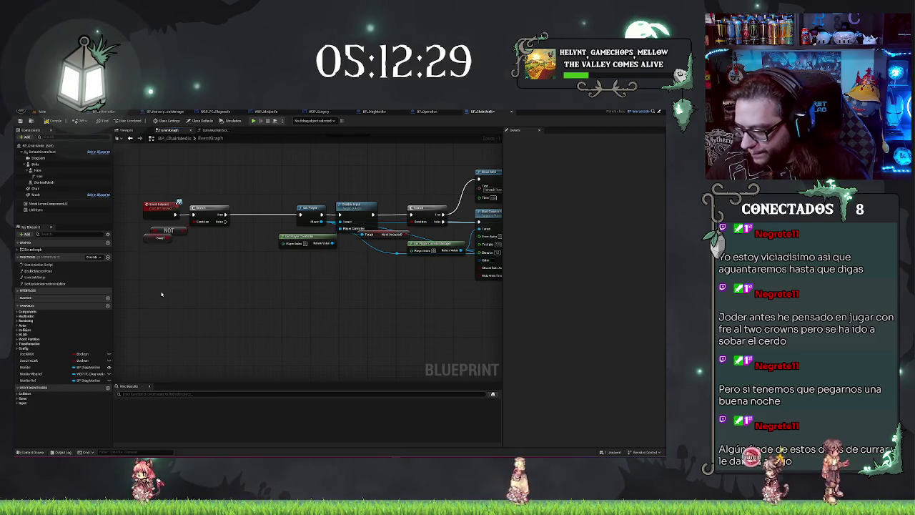
pyautogui.scroll(2, 219, 284)
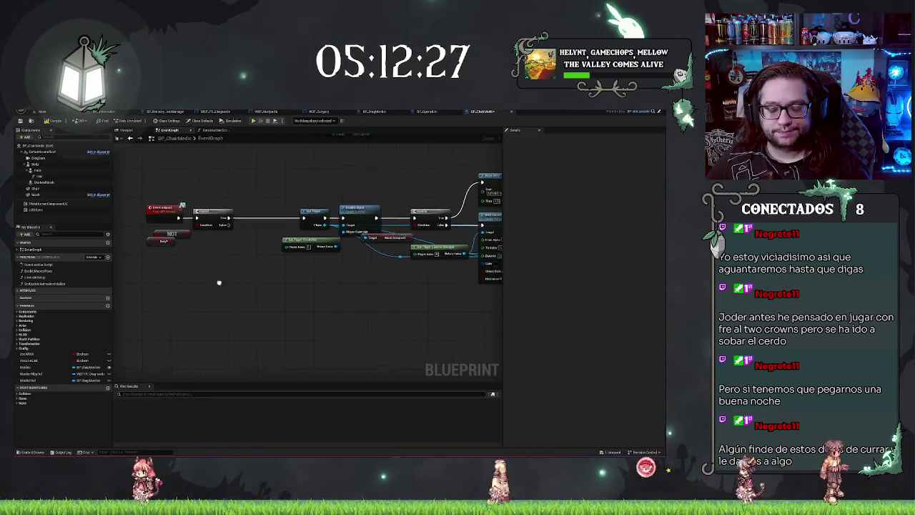
pyautogui.moveTo(295, 329)
pyautogui.mouseDown()
pyautogui.moveTo(311, 288)
pyautogui.moveTo(279, 286)
pyautogui.mouseUp()
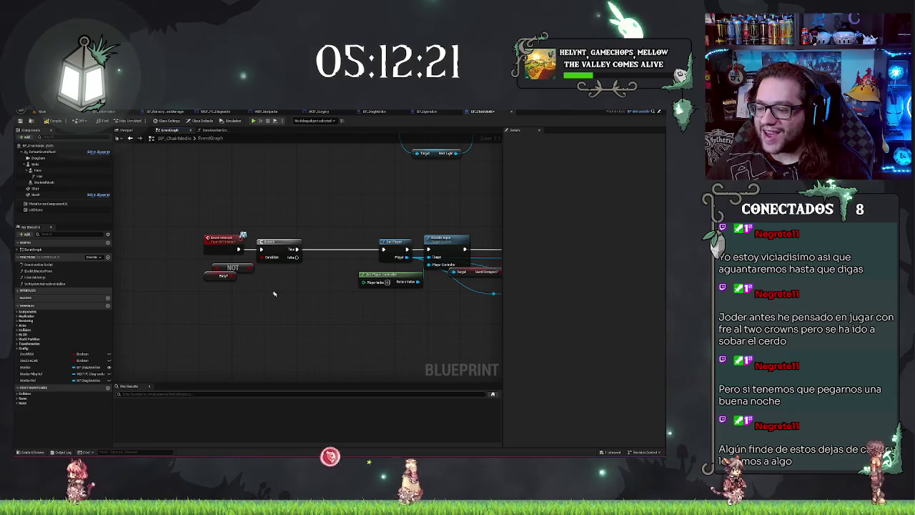
pyautogui.moveTo(277, 298); pyautogui.dragTo(155, 297)
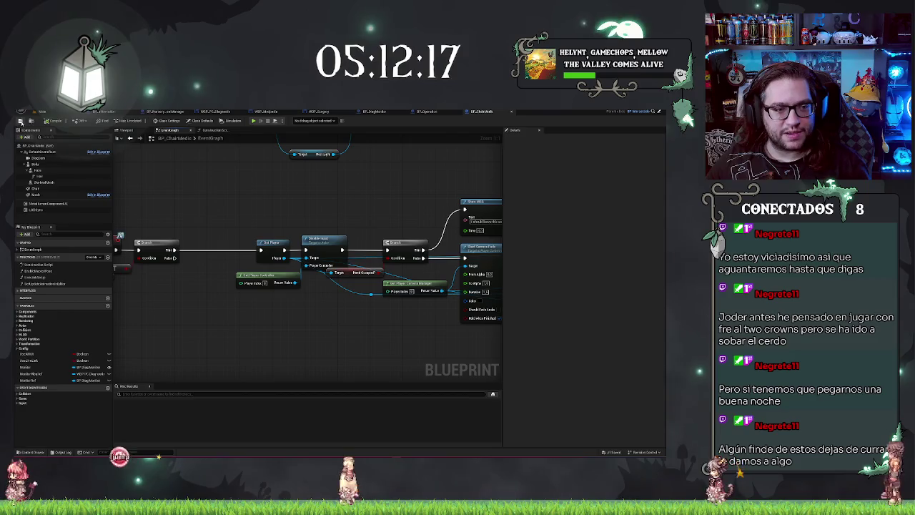
pyautogui.moveTo(194, 212); pyautogui.dragTo(282, 205)
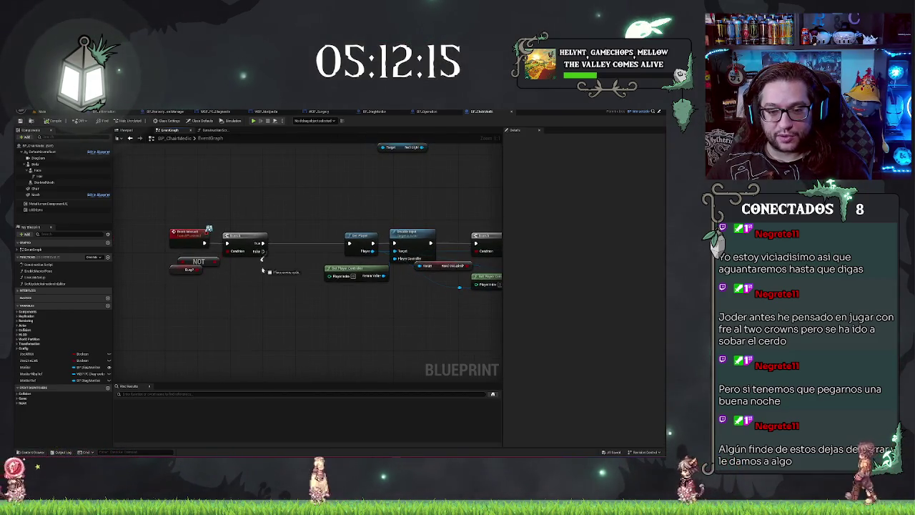
pyautogui.moveTo(264, 251); pyautogui.dragTo(262, 272)
pyautogui.click(194, 262)
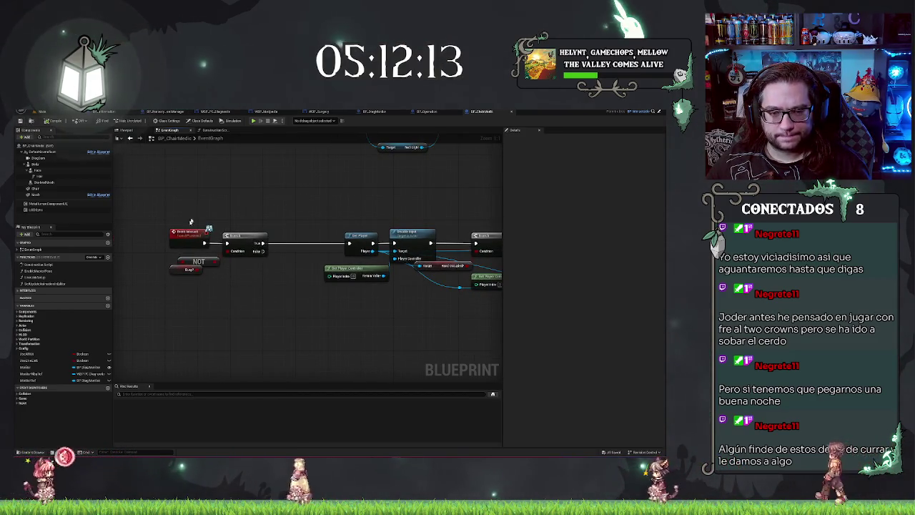
pyautogui.click(272, 261)
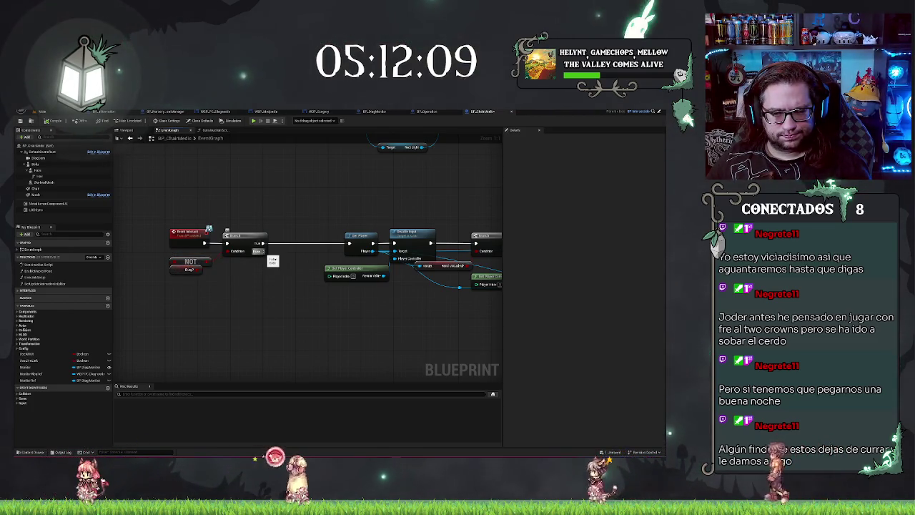
pyautogui.moveTo(167, 253); pyautogui.dragTo(241, 289)
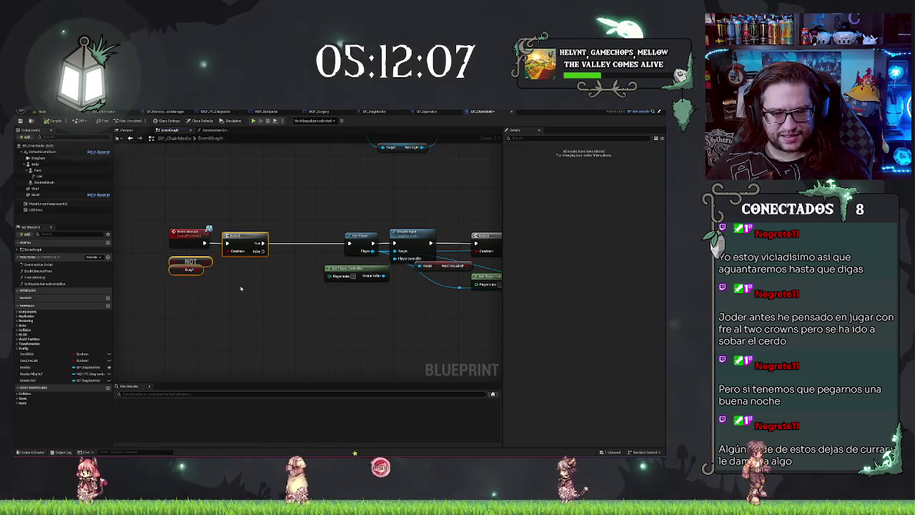
pyautogui.moveTo(245, 244); pyautogui.dragTo(306, 243)
pyautogui.click(349, 232)
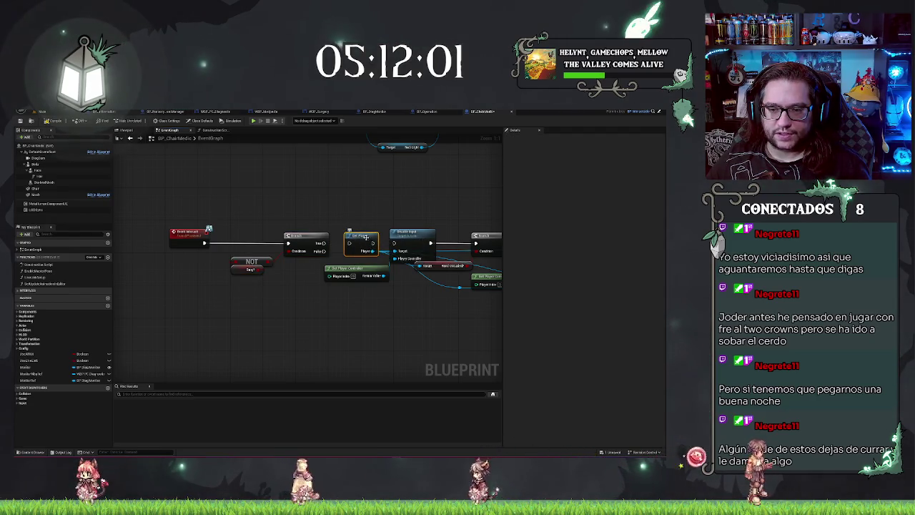
# Place Get Player between the interact event and Branch, and wire Branch True into Disable Input
pyautogui.moveTo(370, 236); pyautogui.dragTo(252, 237)
pyautogui.click(187, 236)
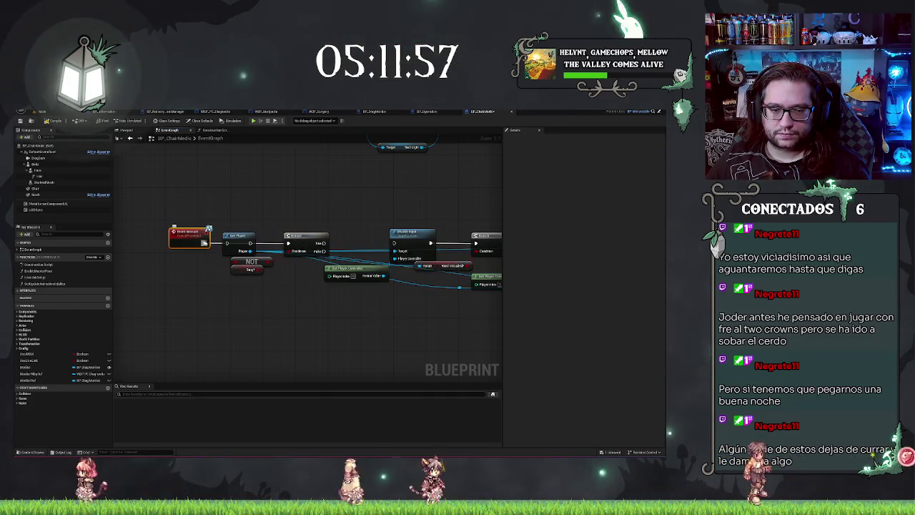
pyautogui.moveTo(249, 243)
pyautogui.mouseDown()
pyautogui.moveTo(410, 246)
pyautogui.moveTo(395, 243)
pyautogui.mouseUp()
pyautogui.click(308, 239)
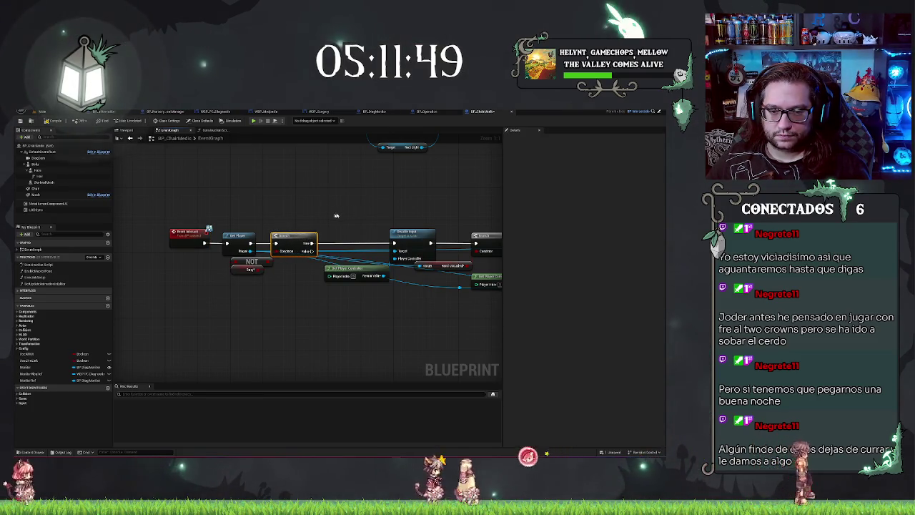
# Nudge the NOT, Branch and Get Player nodes right to tighten them into one row
pyautogui.moveTo(346, 265); pyautogui.dragTo(291, 234)
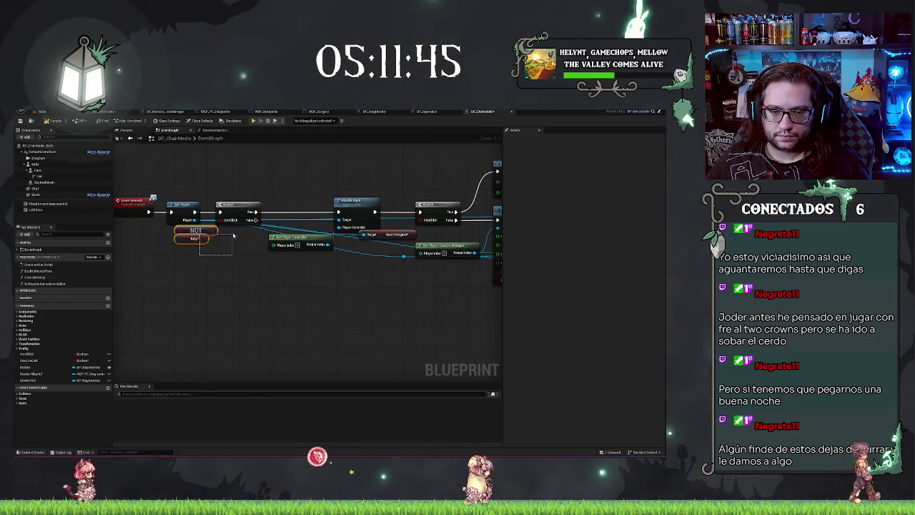
pyautogui.moveTo(196, 233); pyautogui.dragTo(196, 241)
pyautogui.keyDown('ctrl'); pyautogui.click(247, 209); pyautogui.keyUp('ctrl')
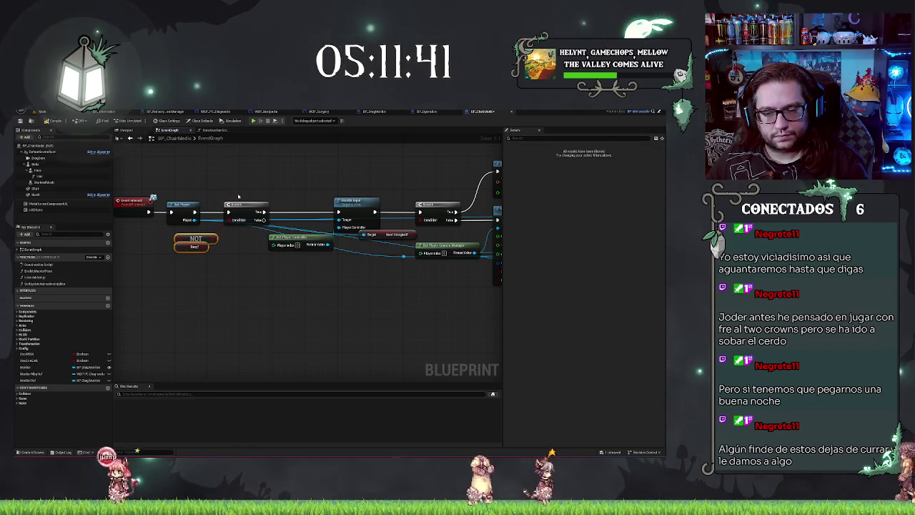
pyautogui.moveTo(246, 209); pyautogui.dragTo(263, 208)
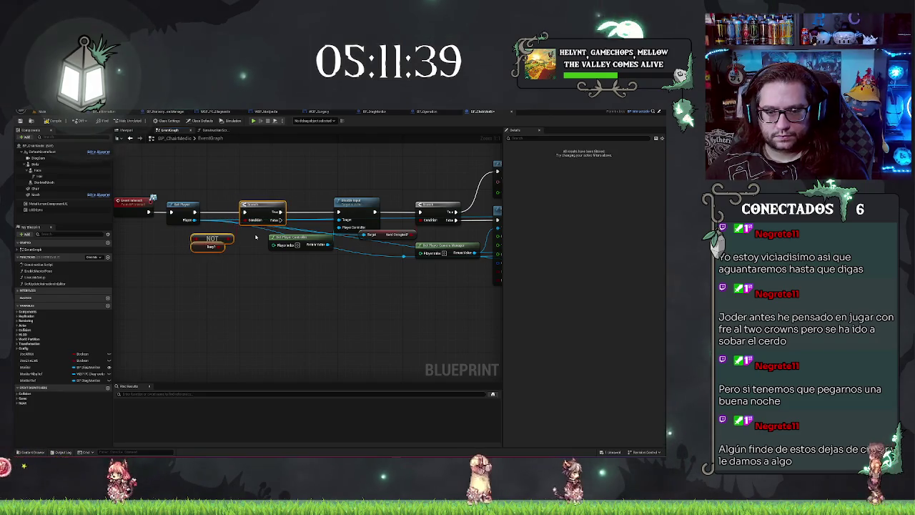
pyautogui.moveTo(187, 205); pyautogui.dragTo(198, 206)
pyautogui.moveTo(324, 254)
pyautogui.mouseDown()
pyautogui.moveTo(204, 219)
pyautogui.moveTo(248, 235)
pyautogui.mouseUp()
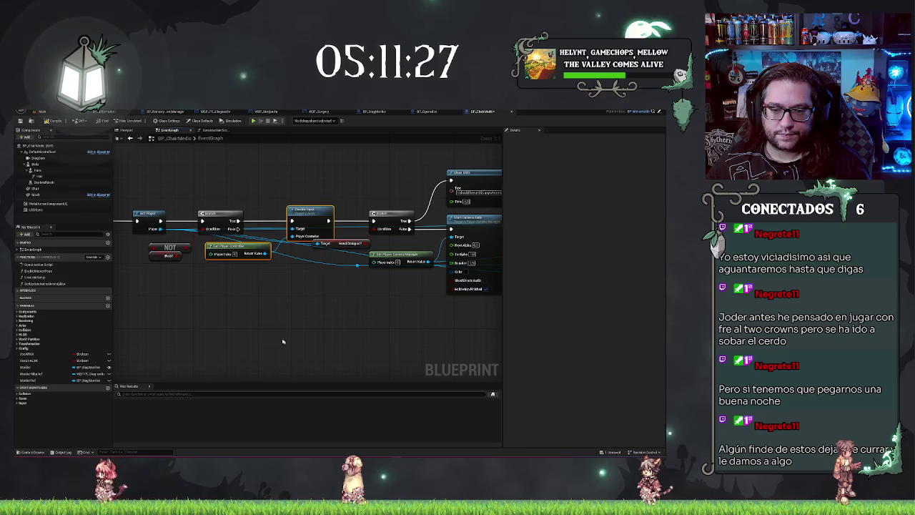
# Paste copies of the input and controller nodes below the originals and wire them together
pyautogui.hotkey('ctrl', 'v')
pyautogui.moveTo(318, 321); pyautogui.dragTo(300, 280)
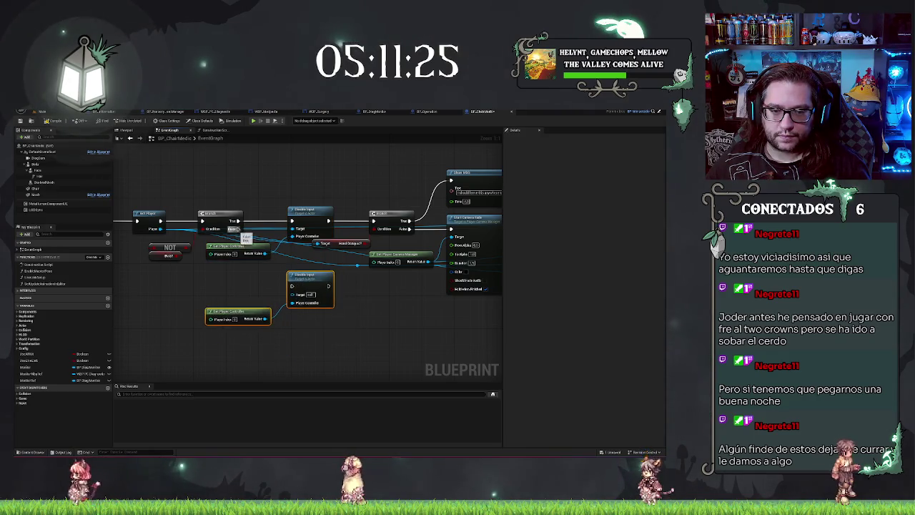
pyautogui.moveTo(246, 237); pyautogui.dragTo(293, 294)
pyautogui.moveTo(291, 286)
pyautogui.mouseDown()
pyautogui.moveTo(243, 297)
pyautogui.moveTo(225, 279)
pyautogui.moveTo(221, 245)
pyautogui.mouseUp()
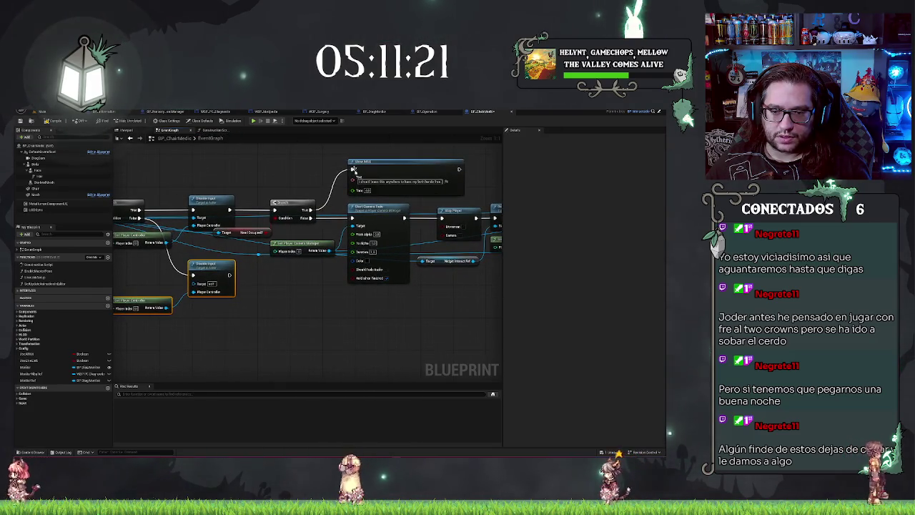
pyautogui.moveTo(317, 242); pyautogui.dragTo(267, 231)
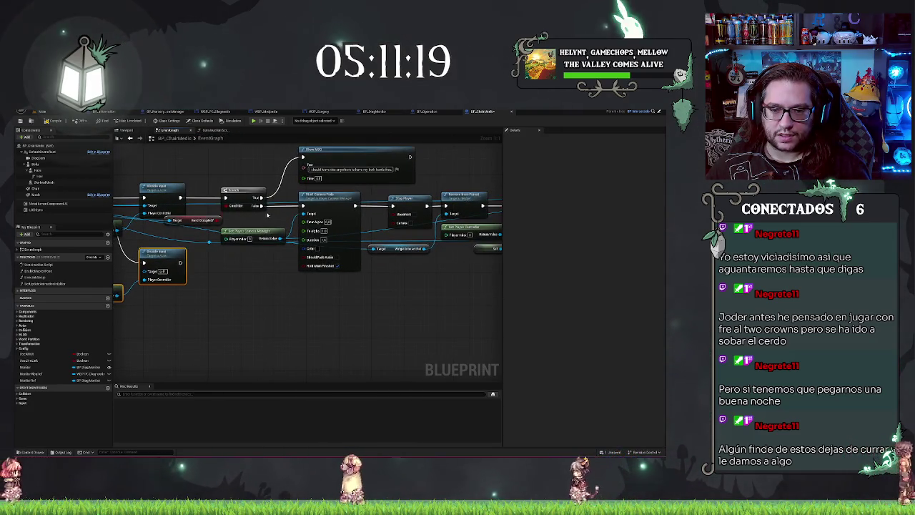
# Marquee-select the whole Start Camera Fade chain and clear space below it
pyautogui.moveTo(281, 195)
pyautogui.mouseDown()
pyautogui.moveTo(117, 194)
pyautogui.moveTo(493, 304)
pyautogui.moveTo(283, 308)
pyautogui.moveTo(496, 314)
pyautogui.moveTo(418, 318)
pyautogui.moveTo(344, 339)
pyautogui.mouseUp()
pyautogui.scroll(-1, 371, 271)
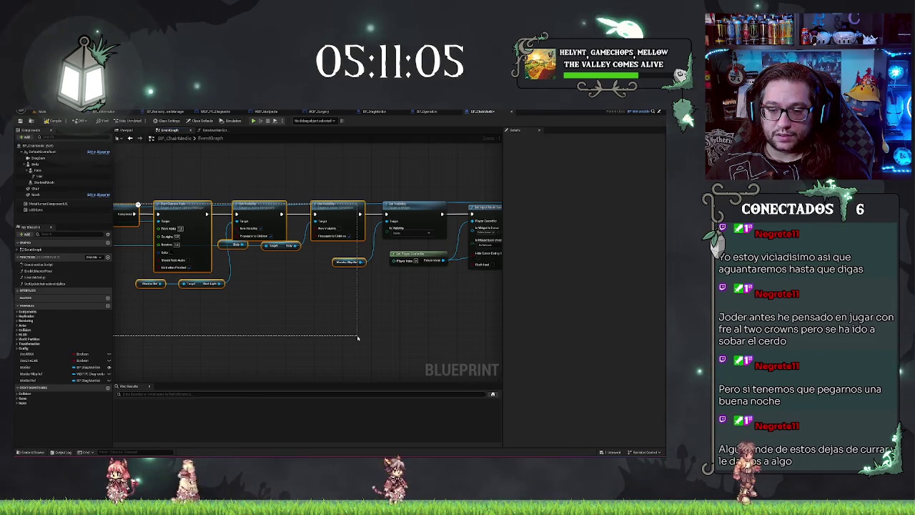
pyautogui.moveTo(357, 337); pyautogui.dragTo(341, 351)
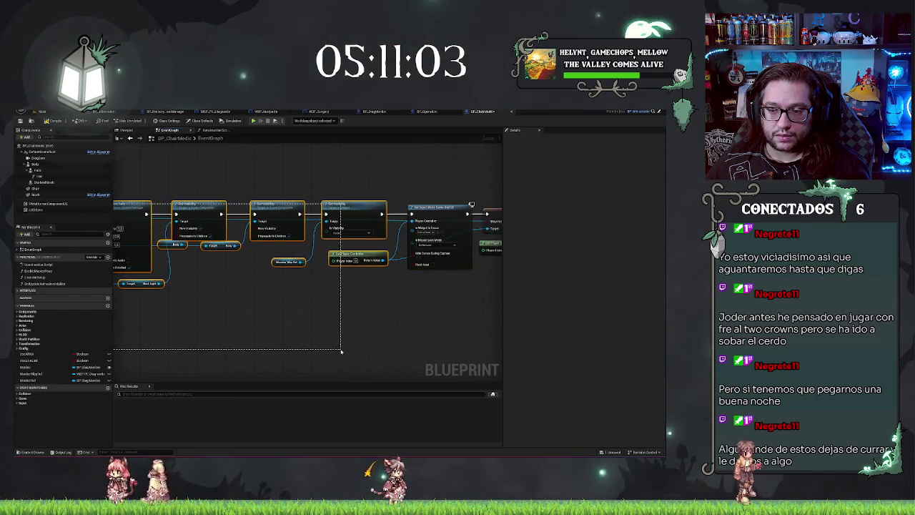
pyautogui.moveTo(443, 350); pyautogui.dragTo(317, 345)
pyautogui.moveTo(153, 343); pyautogui.dragTo(319, 342)
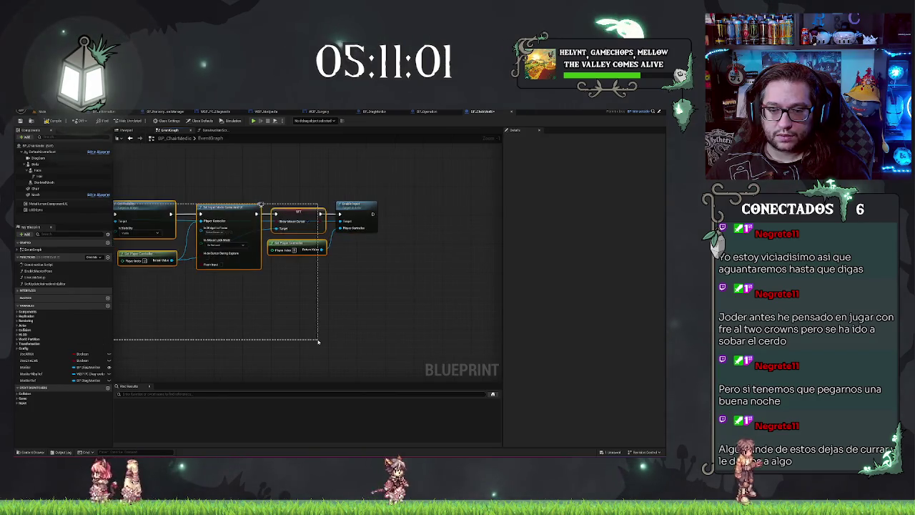
pyautogui.scroll(-4, 379, 343)
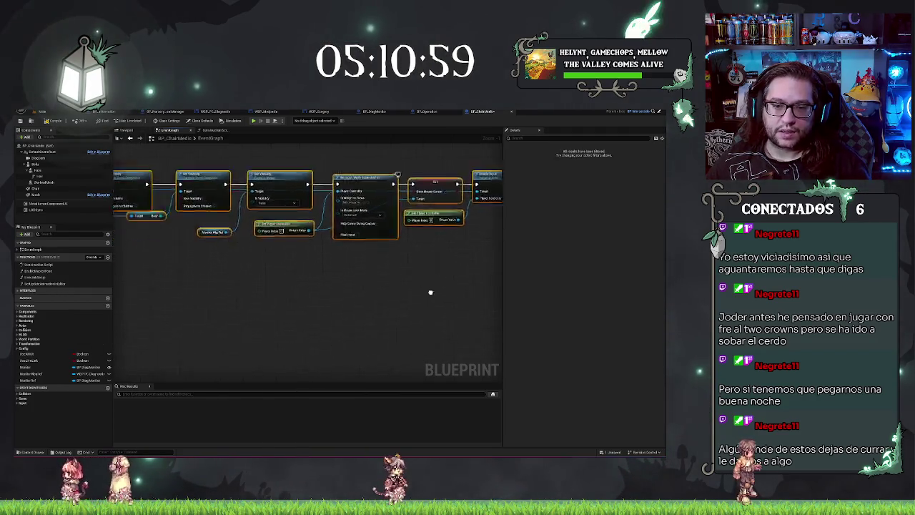
pyautogui.scroll(-1, 271, 278)
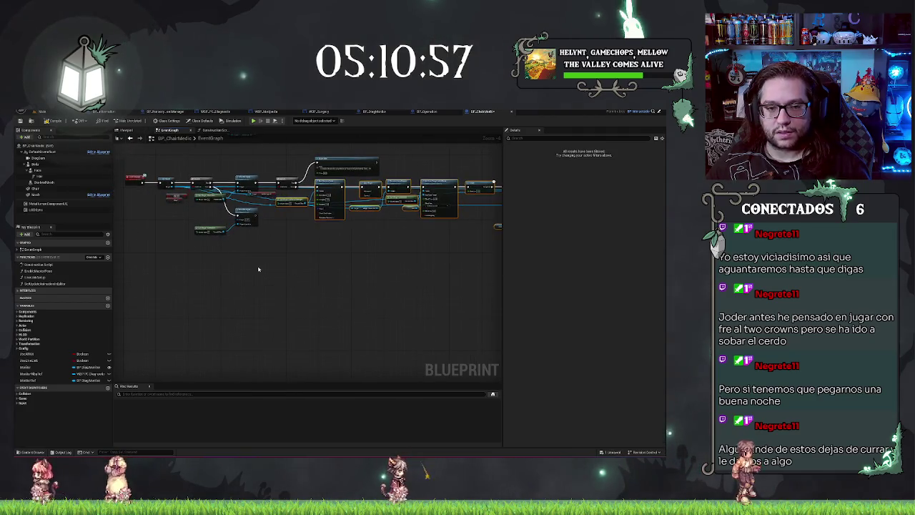
pyautogui.moveTo(243, 216); pyautogui.dragTo(244, 257)
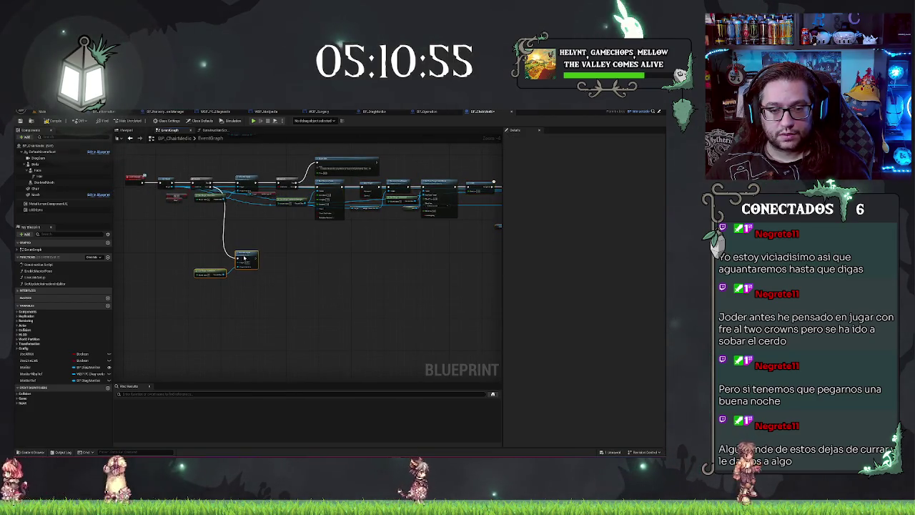
# Paste the chain copy as a second row beneath the original and align its Stop Player node
pyautogui.hotkey('ctrl', 'v')
pyautogui.moveTo(243, 295); pyautogui.dragTo(245, 266)
pyautogui.scroll(5, 278, 288)
pyautogui.moveTo(242, 227)
pyautogui.mouseDown()
pyautogui.moveTo(315, 245)
pyautogui.moveTo(270, 240)
pyautogui.mouseUp()
pyautogui.rightClick(292, 245)
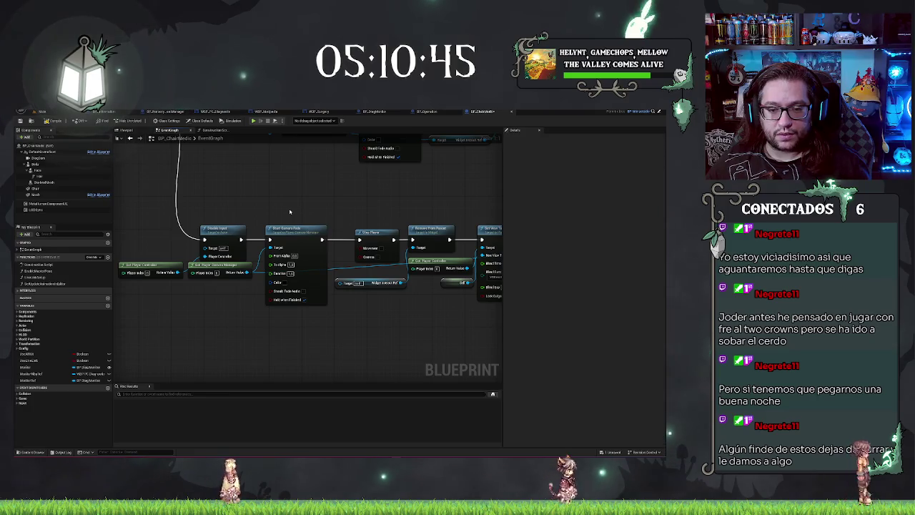
pyautogui.moveTo(289, 211); pyautogui.dragTo(230, 215)
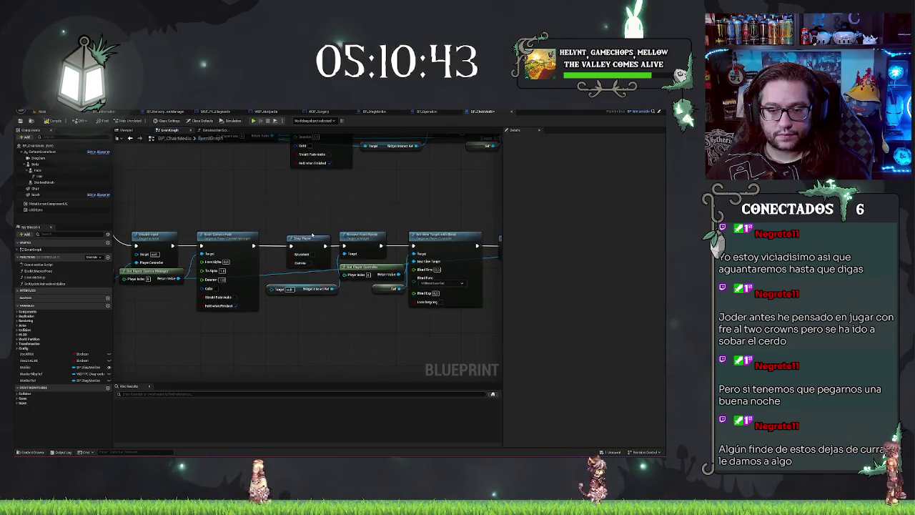
pyautogui.moveTo(301, 239); pyautogui.dragTo(292, 239)
pyautogui.moveTo(303, 309); pyautogui.dragTo(356, 312)
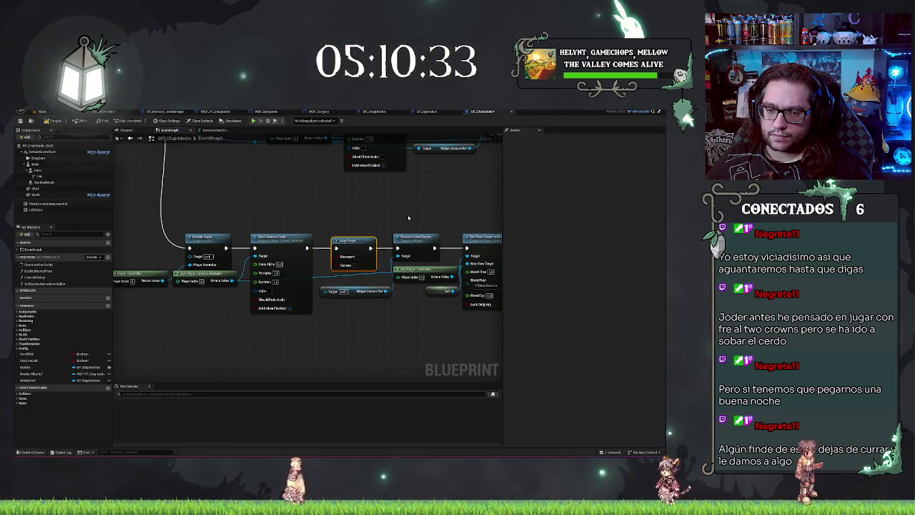
# Select the pasted Stop Player node and pull a new wire from it, viewing both chains
pyautogui.moveTo(330, 224); pyautogui.dragTo(341, 249)
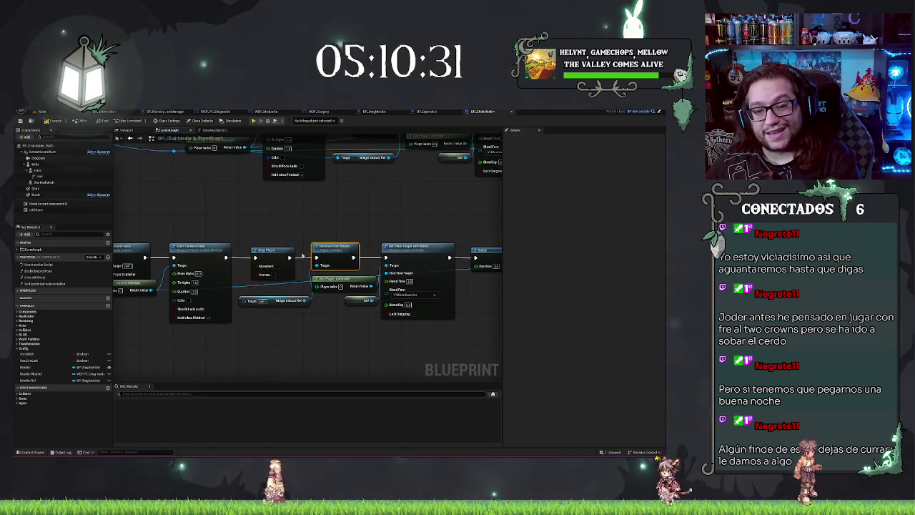
pyautogui.click(278, 272)
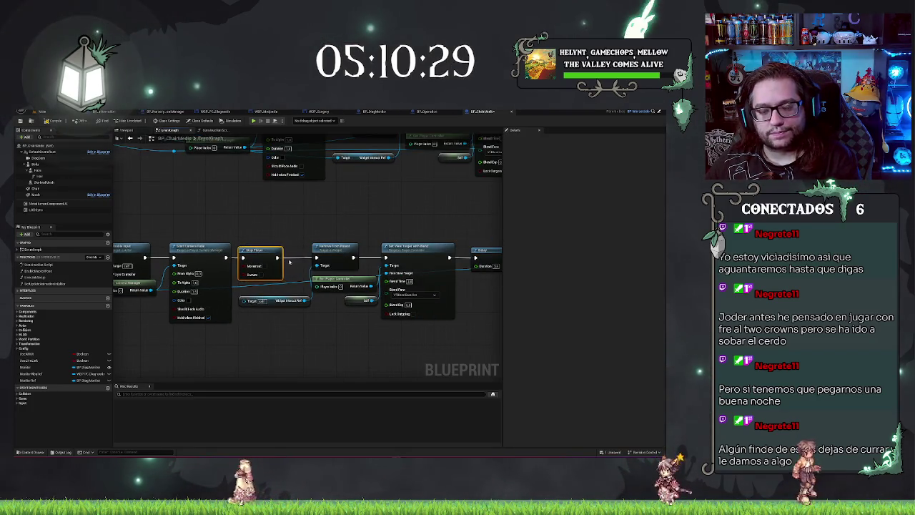
pyautogui.scroll(-2, 222, 222)
pyautogui.moveTo(222, 221)
pyautogui.mouseDown()
pyautogui.moveTo(261, 235)
pyautogui.moveTo(348, 317)
pyautogui.mouseUp()
pyautogui.moveTo(182, 243)
pyautogui.mouseDown()
pyautogui.moveTo(236, 336)
pyautogui.moveTo(372, 312)
pyautogui.moveTo(374, 231)
pyautogui.moveTo(377, 240)
pyautogui.mouseUp()
# Add a SET Widget Interact Ref node to the copied chain
pyautogui.write('ve')
pyautogui.press('BackSpace')
pyautogui.press('BackSpace')
pyautogui.write('set widget')
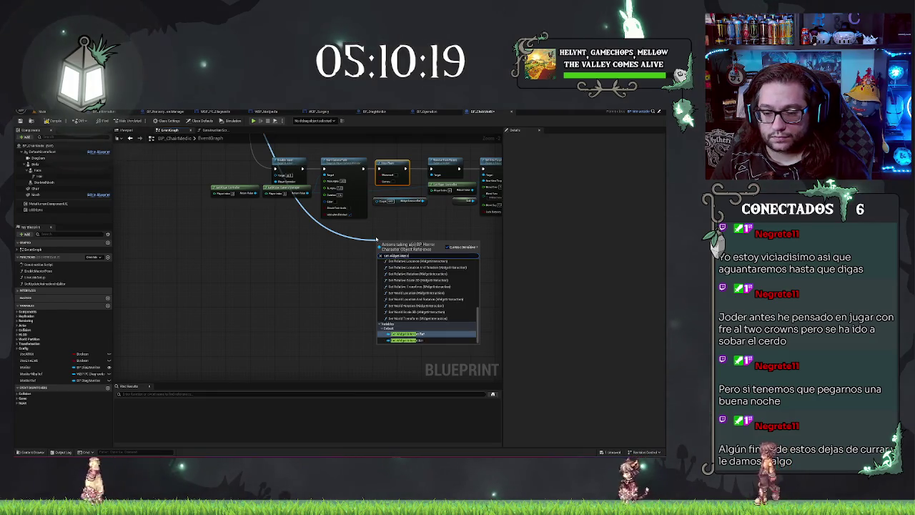
pyautogui.press('Return')
pyautogui.scroll(2, 348, 225)
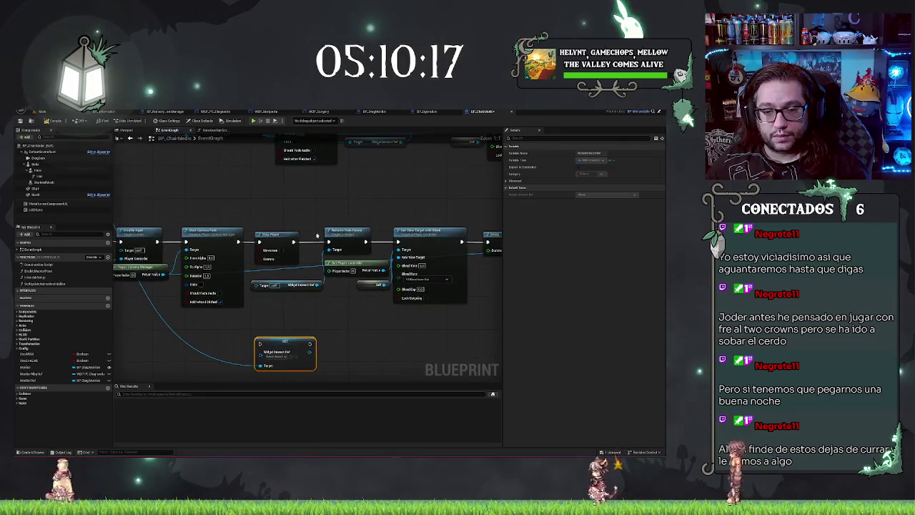
# Add a Create Widget node after Stop Player and place it above the chain
pyautogui.moveTo(299, 212); pyautogui.dragTo(299, 211)
pyautogui.write('set')
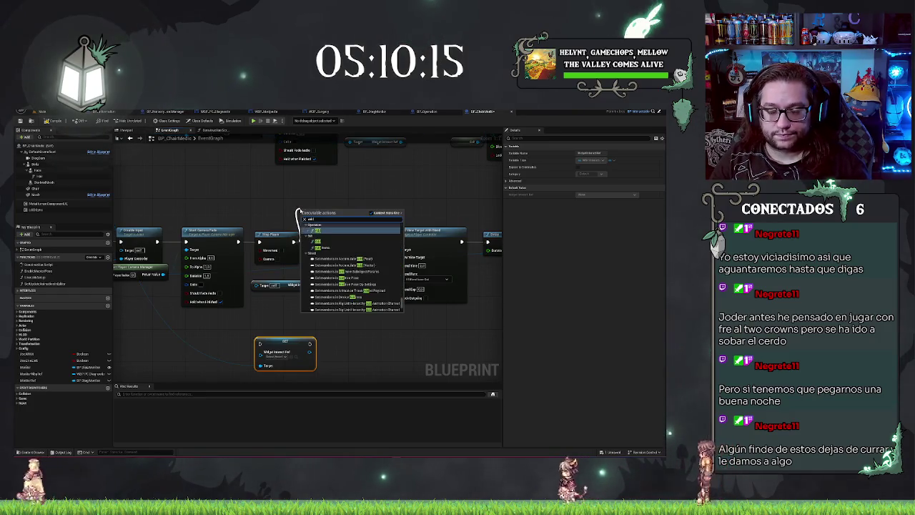
pyautogui.press('BackSpace')
pyautogui.press('BackSpace')
pyautogui.press('BackSpace')
pyautogui.write('create')
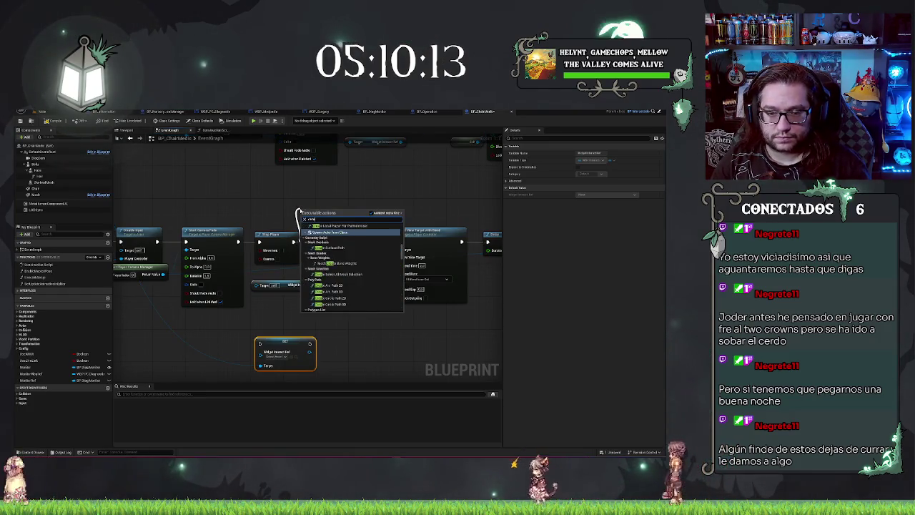
pyautogui.write(' wi')
pyautogui.press('Return')
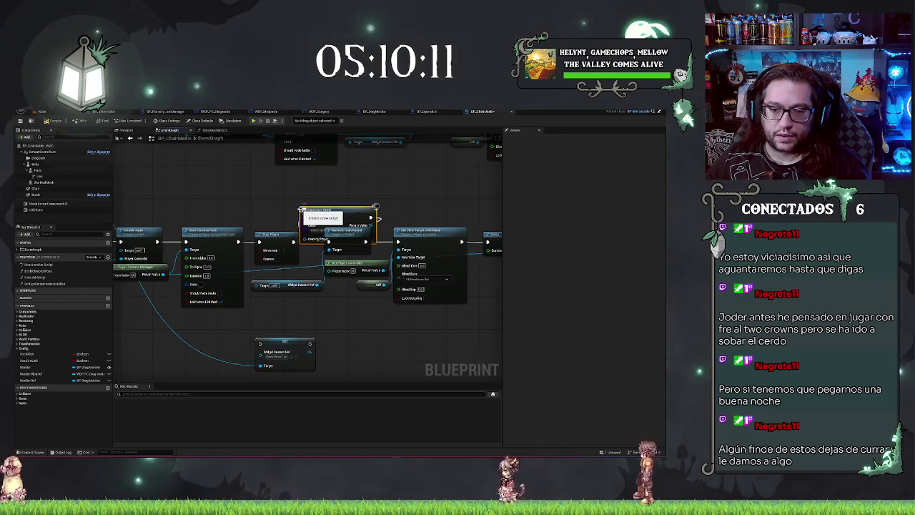
pyautogui.moveTo(332, 216)
pyautogui.mouseDown()
pyautogui.moveTo(333, 185)
pyautogui.moveTo(307, 185)
pyautogui.moveTo(292, 356)
pyautogui.mouseUp()
# Set Create Widget's class to WBP Interaction Widget and feed its result into the SET node
pyautogui.click(298, 197)
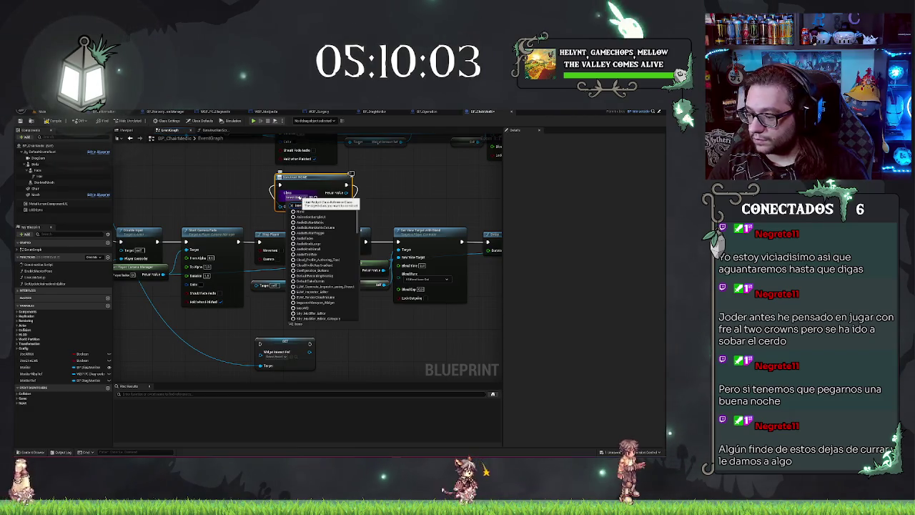
pyautogui.write('Interacpt')
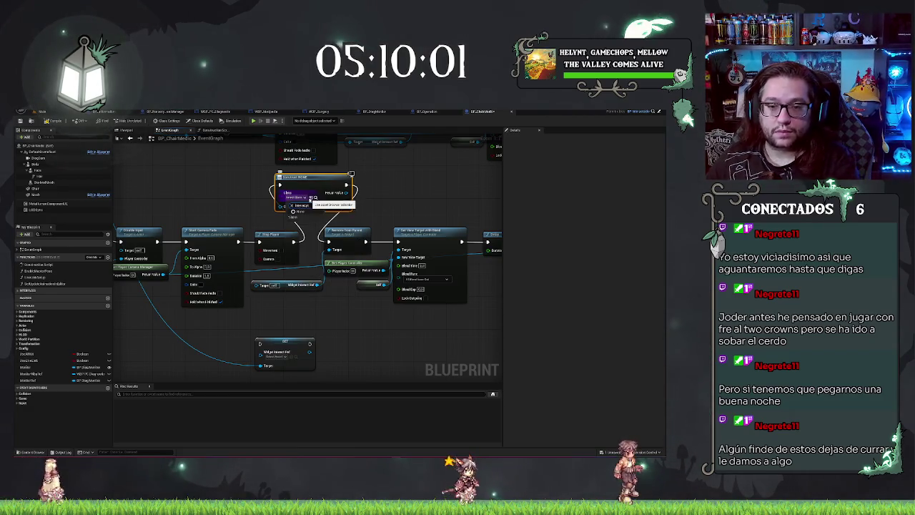
pyautogui.press('BackSpace')
pyautogui.press('BackSpace')
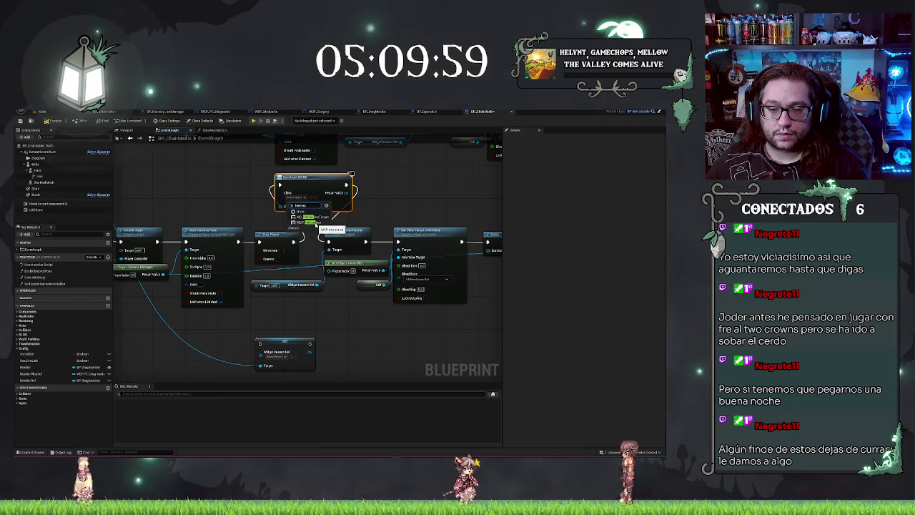
pyautogui.click(316, 224)
pyautogui.moveTo(349, 193); pyautogui.dragTo(263, 344)
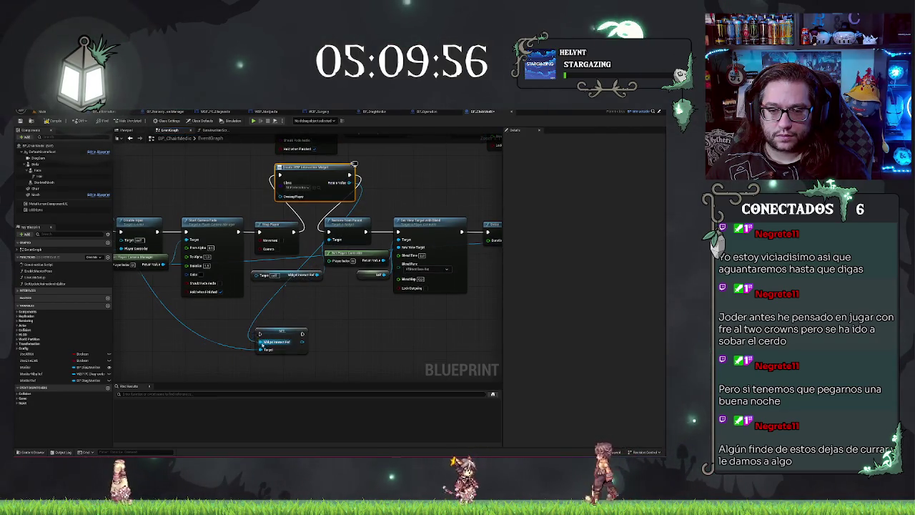
# Delete Remove from Parent and the unused getter, and run SET after Create Widget
pyautogui.click(359, 225)
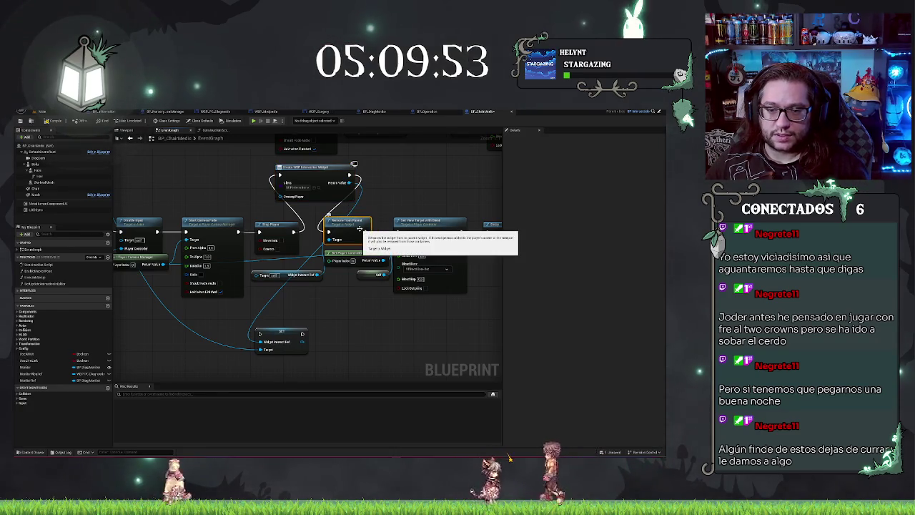
pyautogui.press('Delete')
pyautogui.moveTo(289, 334); pyautogui.dragTo(370, 228)
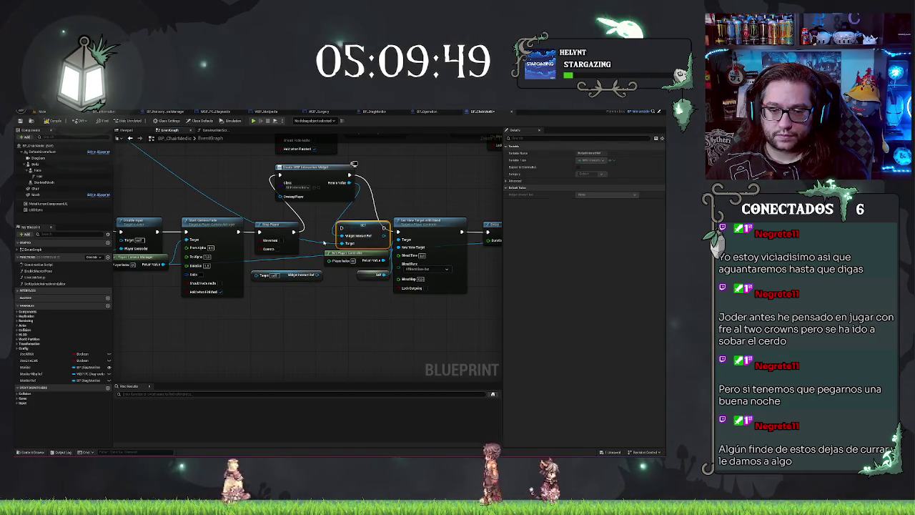
pyautogui.moveTo(354, 163)
pyautogui.mouseDown()
pyautogui.moveTo(425, 198)
pyautogui.moveTo(128, 222)
pyautogui.mouseUp()
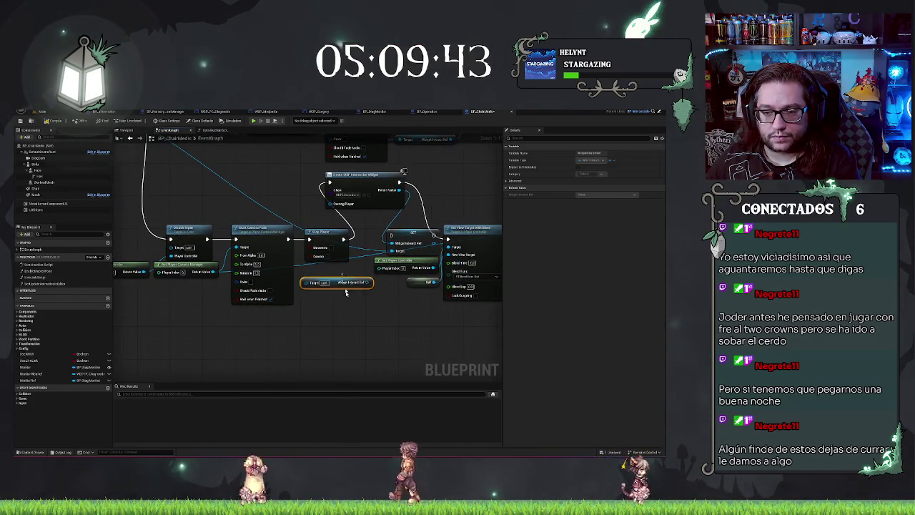
pyautogui.press('Delete')
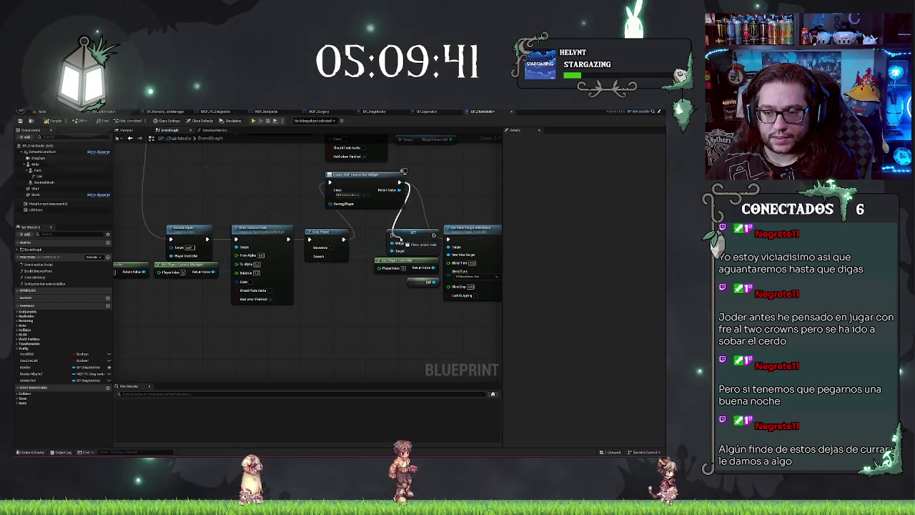
pyautogui.click(412, 235)
pyautogui.moveTo(390, 234); pyautogui.dragTo(406, 187)
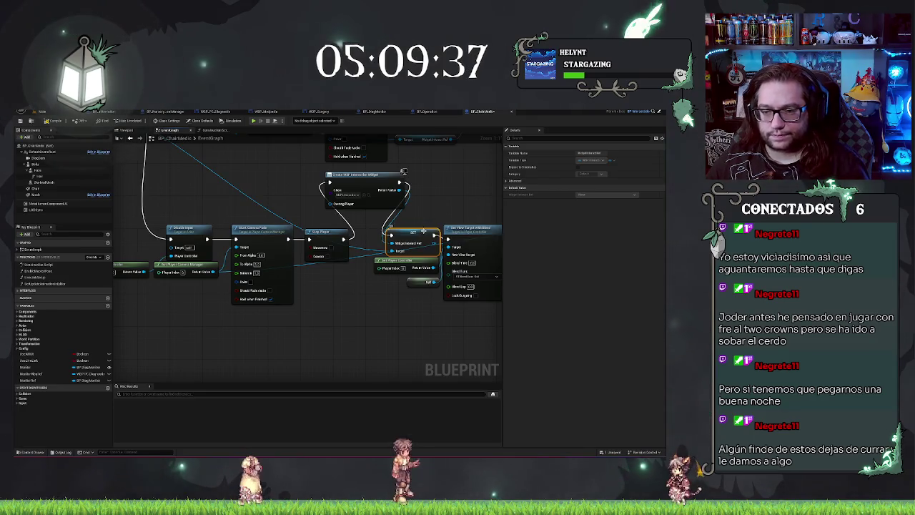
# Nudge Get Player Controller down slightly and pan along the chain's later steps
pyautogui.moveTo(411, 260); pyautogui.dragTo(416, 270)
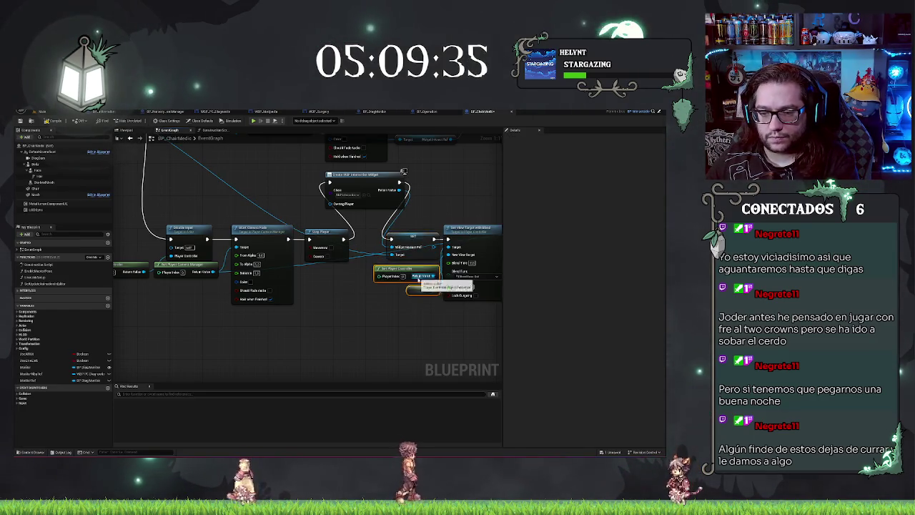
pyautogui.moveTo(433, 315); pyautogui.dragTo(328, 327)
pyautogui.moveTo(393, 214); pyautogui.dragTo(283, 212)
pyautogui.moveTo(353, 206); pyautogui.dragTo(239, 210)
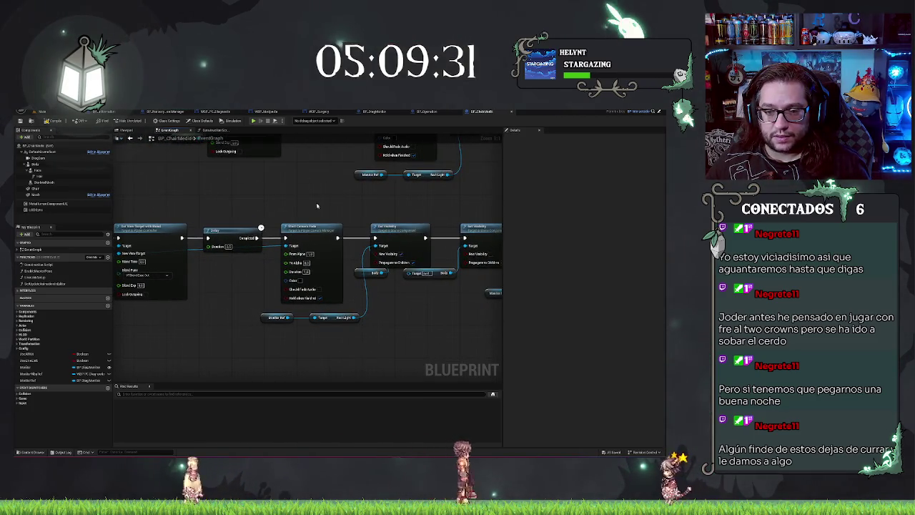
# Pan the stand-up chain over to Set Input Mode Game And UI and pull a wire from Get Player Controller
pyautogui.moveTo(307, 216); pyautogui.dragTo(278, 210)
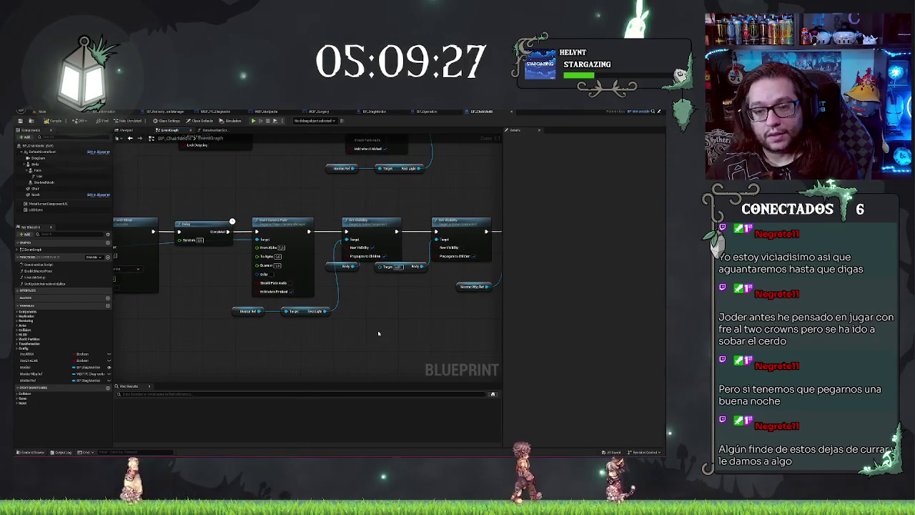
pyautogui.moveTo(379, 333); pyautogui.dragTo(333, 331)
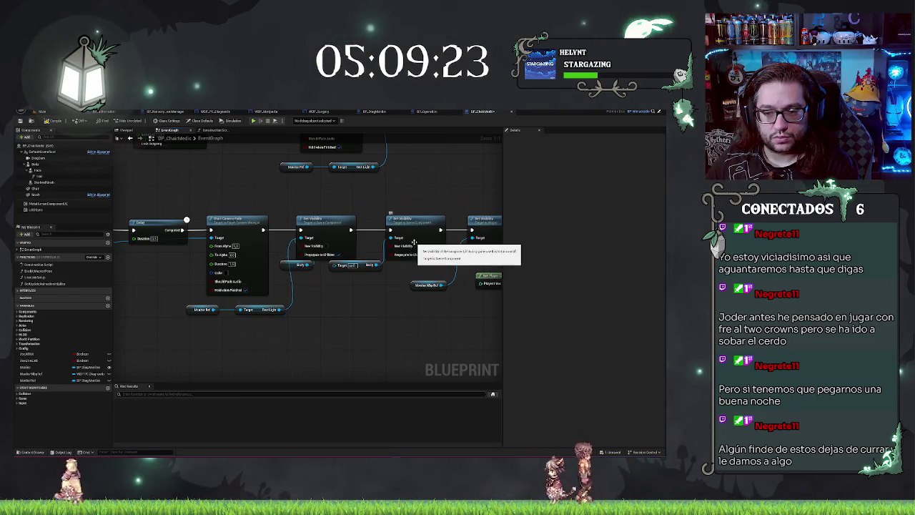
pyautogui.moveTo(337, 270)
pyautogui.mouseDown()
pyautogui.moveTo(222, 293)
pyautogui.moveTo(191, 273)
pyautogui.mouseUp()
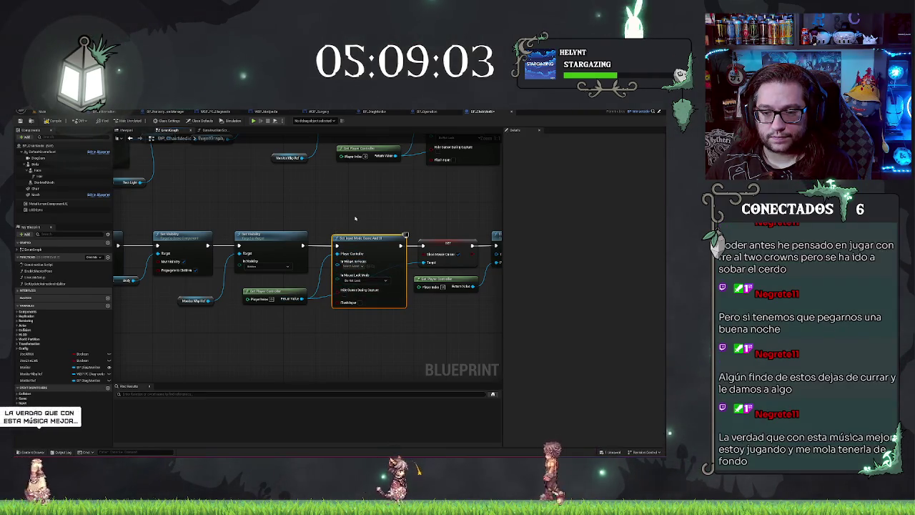
pyautogui.moveTo(302, 298); pyautogui.dragTo(328, 319)
# Add Set Input Mode Game Only into the chain and delete the Game And UI node
pyautogui.write('game onl')
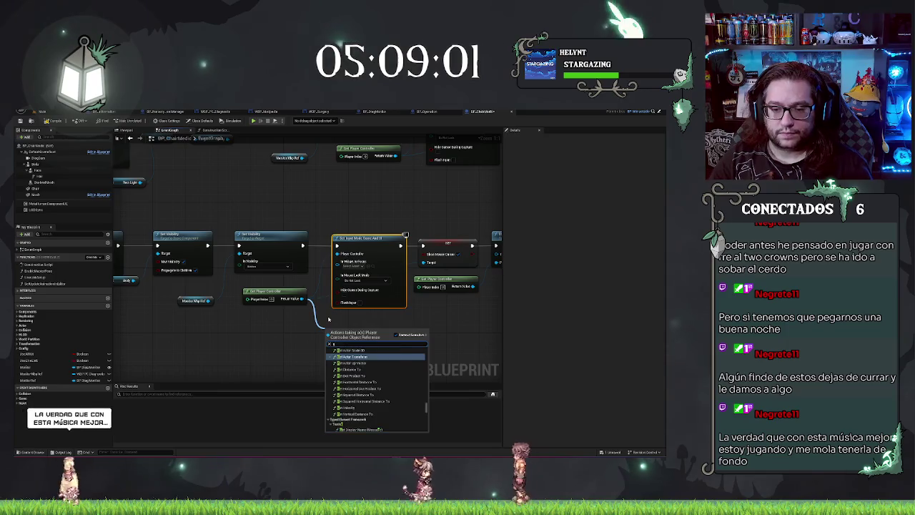
pyautogui.press('Return')
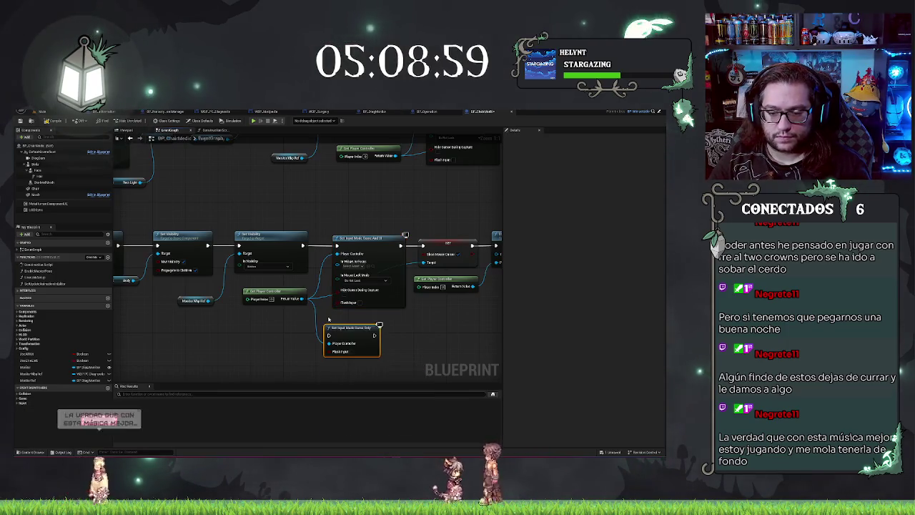
pyautogui.moveTo(357, 330)
pyautogui.mouseDown()
pyautogui.moveTo(367, 184)
pyautogui.moveTo(375, 208)
pyautogui.mouseUp()
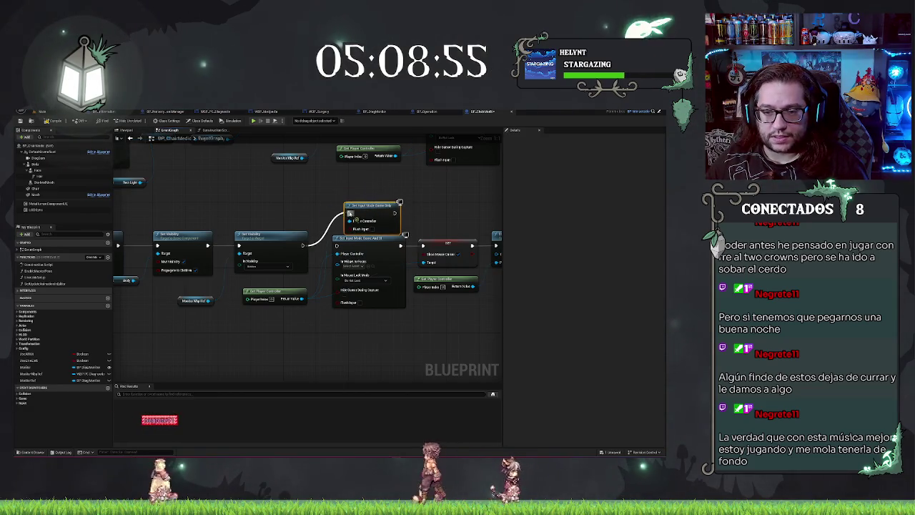
pyautogui.moveTo(394, 213); pyautogui.dragTo(422, 245)
pyautogui.click(368, 238)
pyautogui.press('Delete')
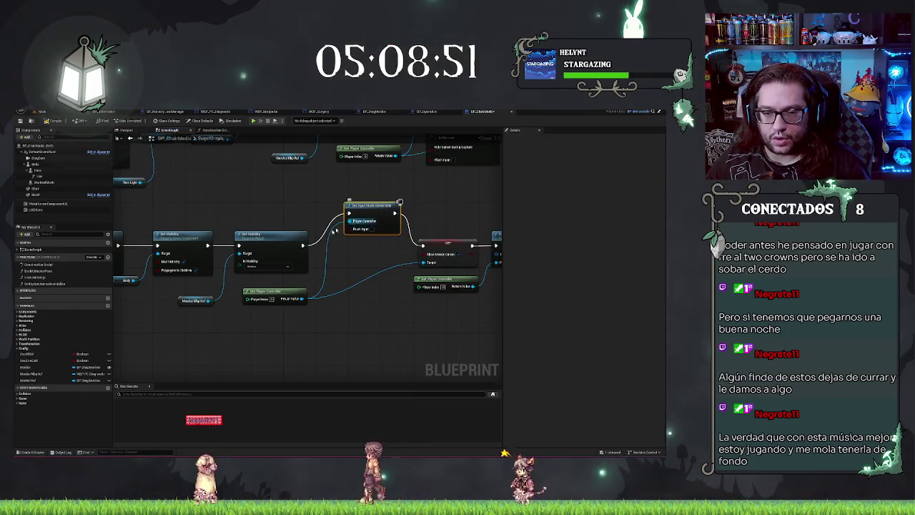
# Straighten Set Visibility and the new node with Q, then look over the rest of the graph
pyautogui.keyDown('ctrl'); pyautogui.click(286, 236); pyautogui.keyUp('ctrl')
pyautogui.press('q')
pyautogui.moveTo(384, 270)
pyautogui.mouseDown()
pyautogui.moveTo(313, 316)
pyautogui.moveTo(337, 244)
pyautogui.mouseUp()
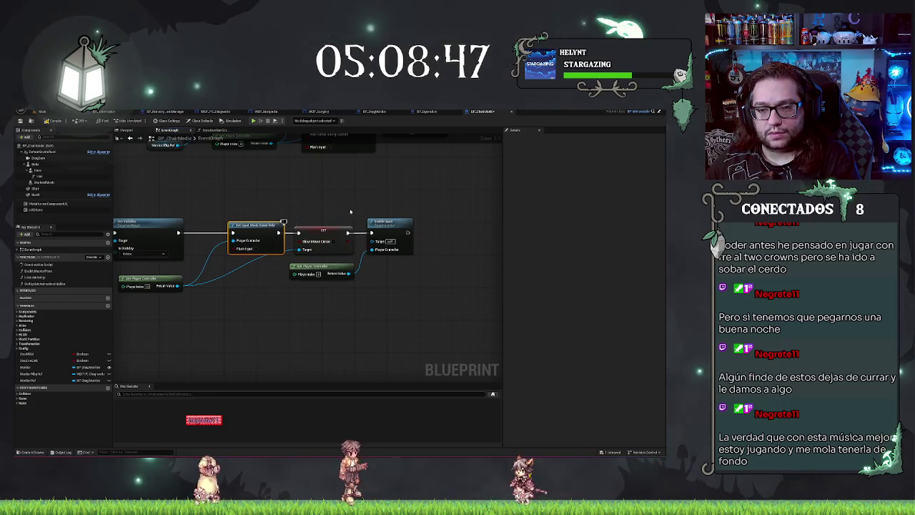
pyautogui.moveTo(346, 338)
pyautogui.mouseDown()
pyautogui.moveTo(372, 288)
pyautogui.moveTo(307, 253)
pyautogui.moveTo(229, 302)
pyautogui.mouseUp()
pyautogui.moveTo(351, 339); pyautogui.dragTo(217, 355)
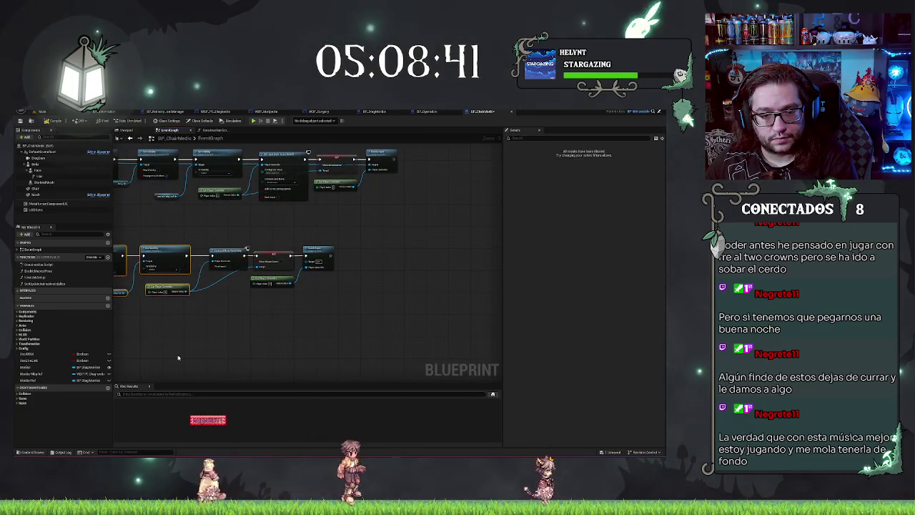
# Shift the Set Visibility nodes and their small inputs right to even the spacing
pyautogui.moveTo(230, 344)
pyautogui.mouseDown()
pyautogui.moveTo(302, 337)
pyautogui.moveTo(365, 242)
pyautogui.mouseUp()
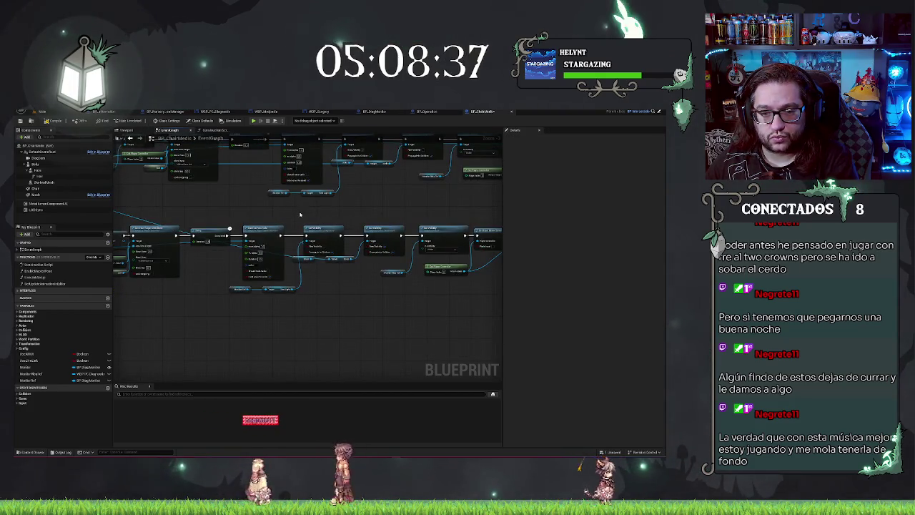
pyautogui.moveTo(332, 240); pyautogui.dragTo(348, 240)
pyautogui.moveTo(237, 292); pyautogui.dragTo(245, 225)
pyautogui.moveTo(272, 302); pyautogui.dragTo(286, 303)
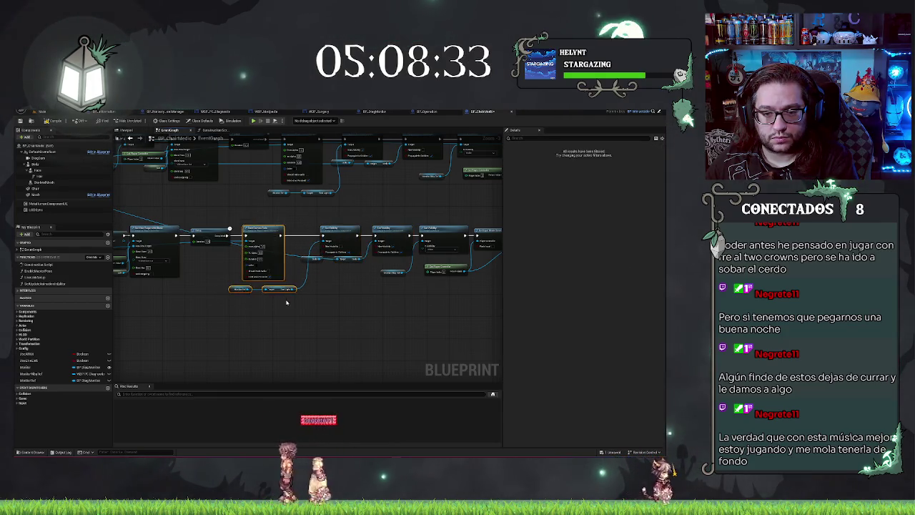
pyautogui.moveTo(151, 217); pyautogui.dragTo(323, 217)
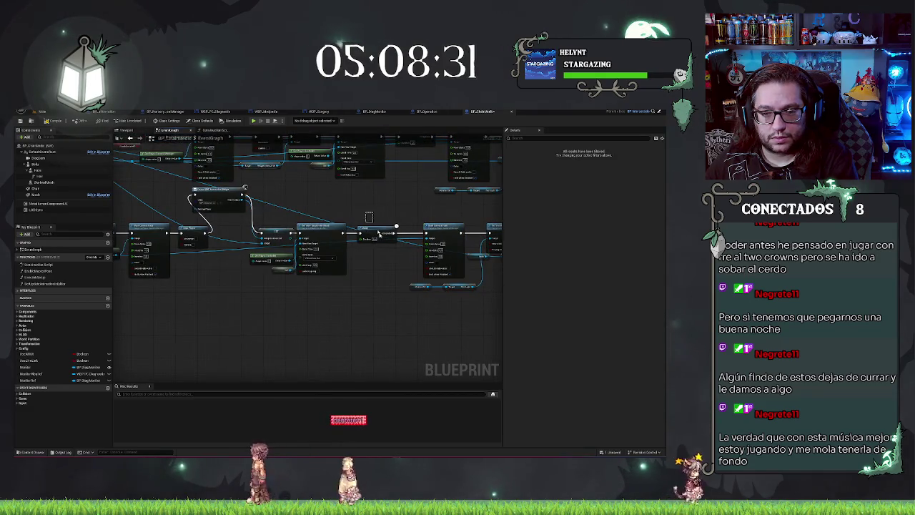
pyautogui.click(323, 227)
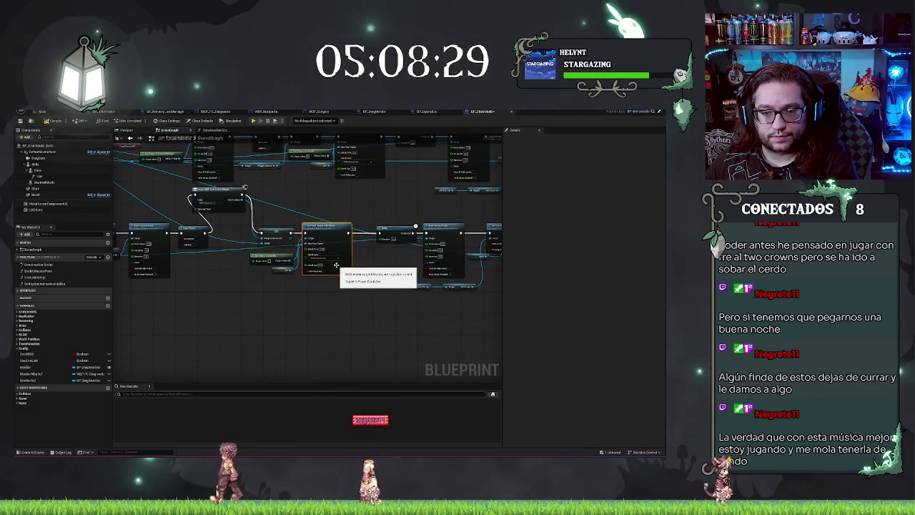
pyautogui.moveTo(263, 212); pyautogui.dragTo(331, 284)
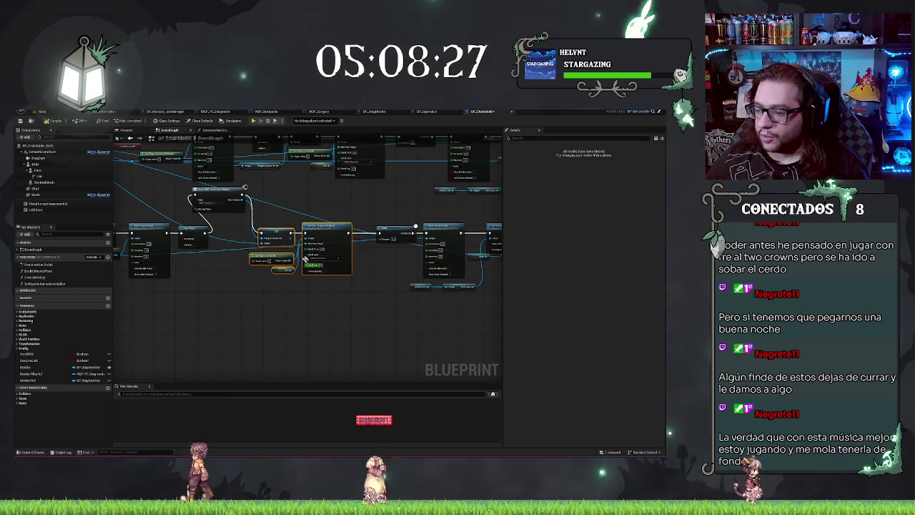
pyautogui.moveTo(275, 236); pyautogui.dragTo(294, 236)
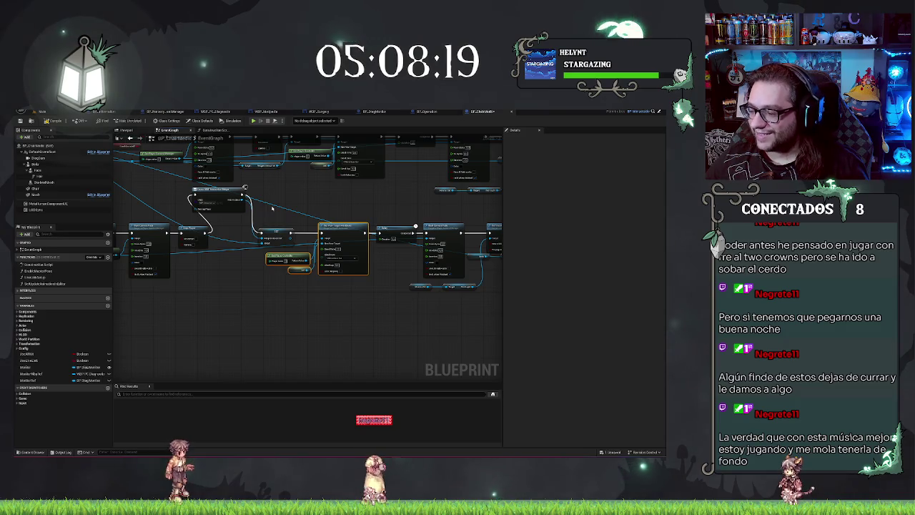
# Move the SET and Create WBP widget nodes slightly right into line
pyautogui.scroll(2, 315, 202)
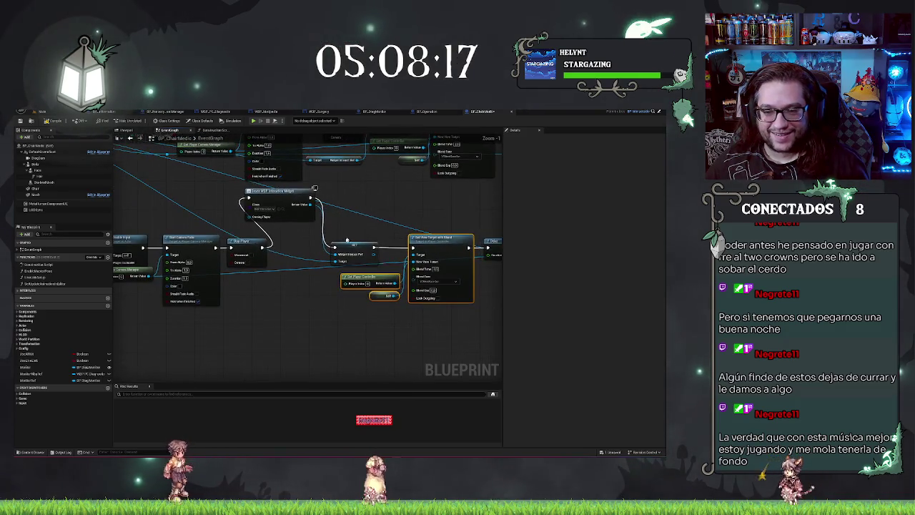
pyautogui.click(348, 256)
pyautogui.moveTo(348, 256); pyautogui.dragTo(358, 255)
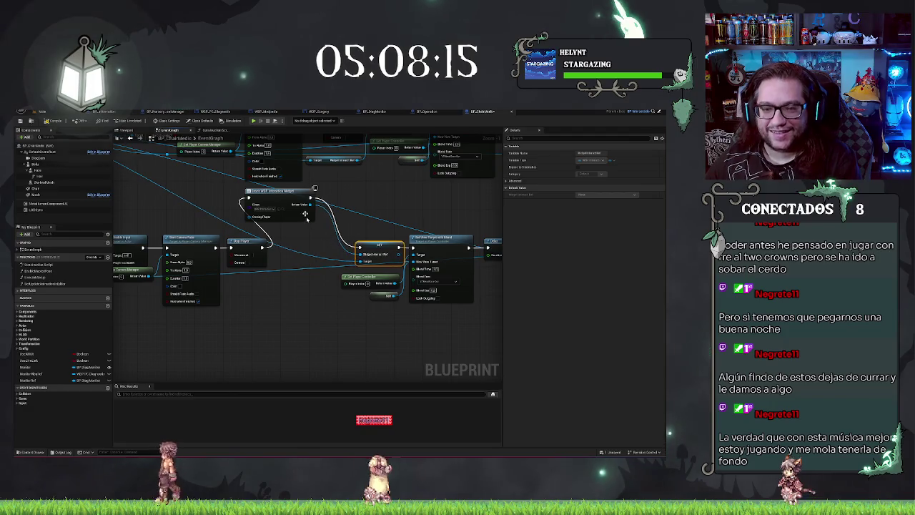
pyautogui.moveTo(291, 191)
pyautogui.mouseDown()
pyautogui.moveTo(330, 209)
pyautogui.moveTo(324, 243)
pyautogui.moveTo(347, 215)
pyautogui.mouseUp()
pyautogui.moveTo(286, 200); pyautogui.dragTo(381, 190)
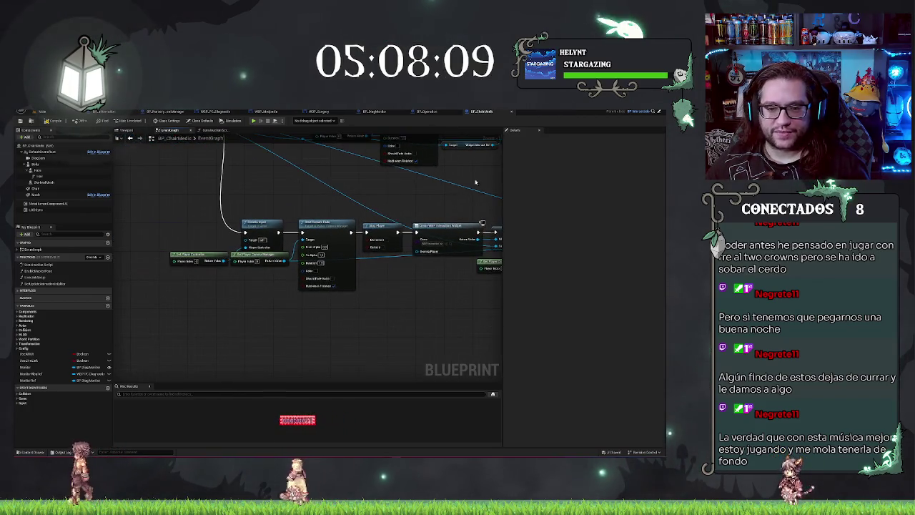
# Review both node rows, then switch back to the level editor viewport
pyautogui.scroll(-2, 200, 229)
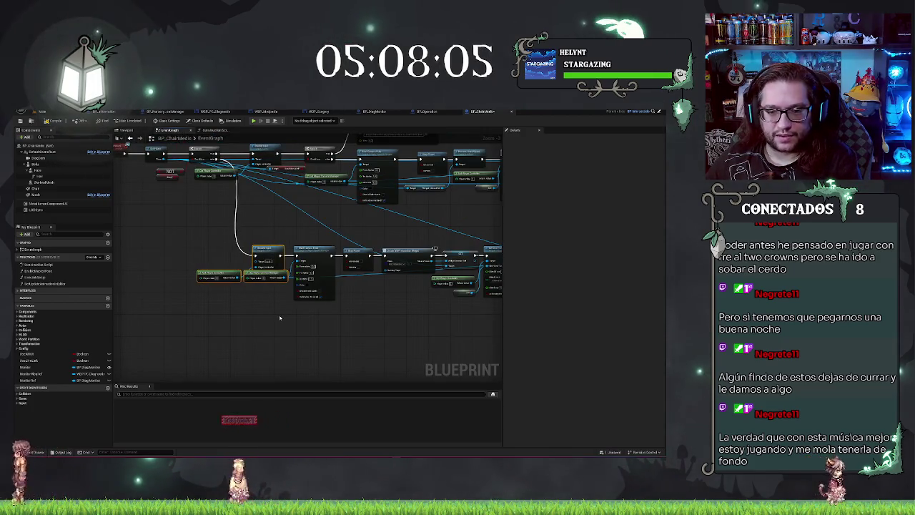
pyautogui.moveTo(274, 311); pyautogui.dragTo(258, 320)
pyautogui.moveTo(260, 310)
pyautogui.mouseDown()
pyautogui.moveTo(198, 288)
pyautogui.moveTo(207, 278)
pyautogui.mouseUp()
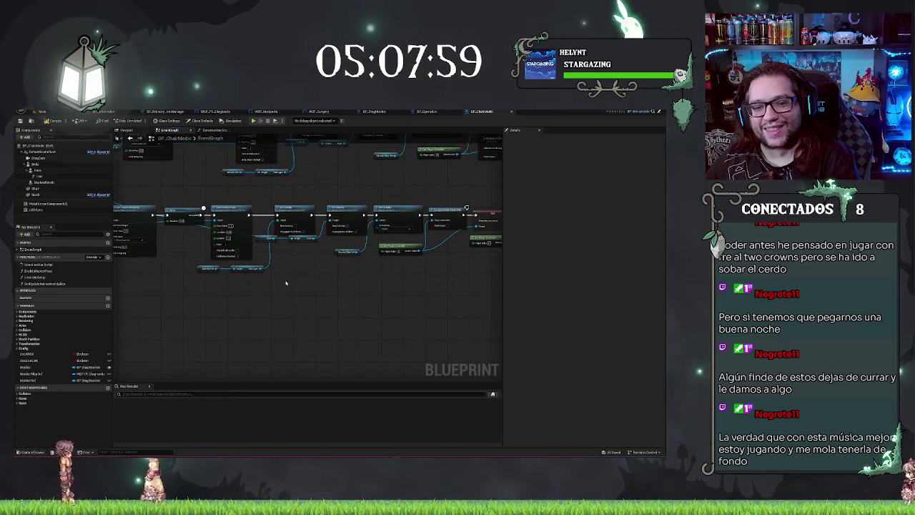
pyautogui.scroll(1, 285, 283)
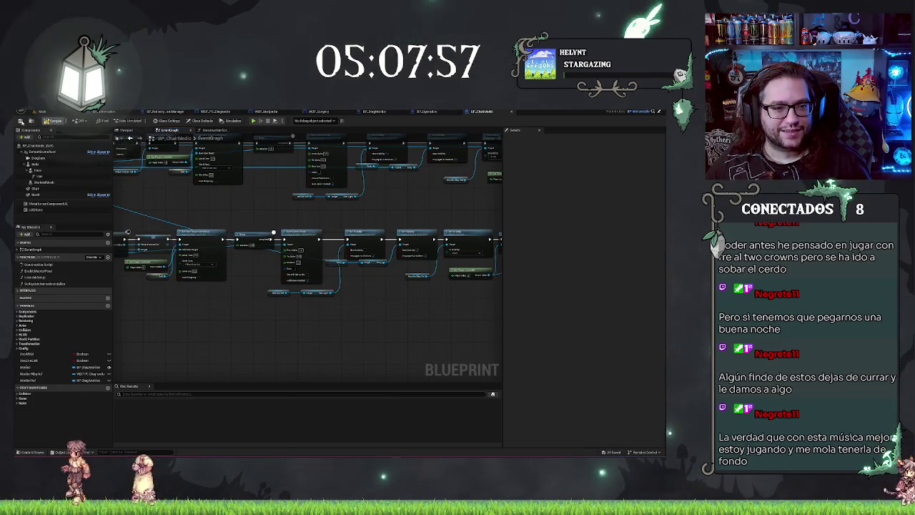
pyautogui.scroll(-3, 249, 206)
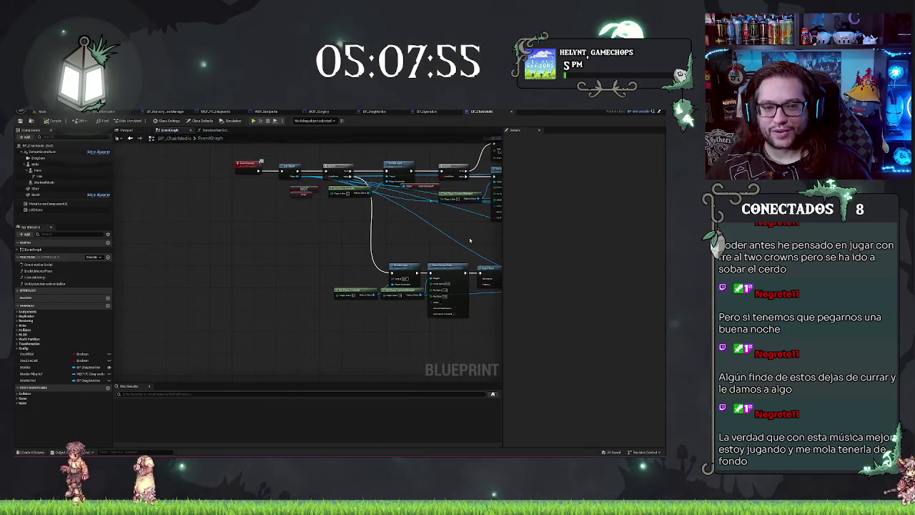
pyautogui.scroll(-4, 198, 310)
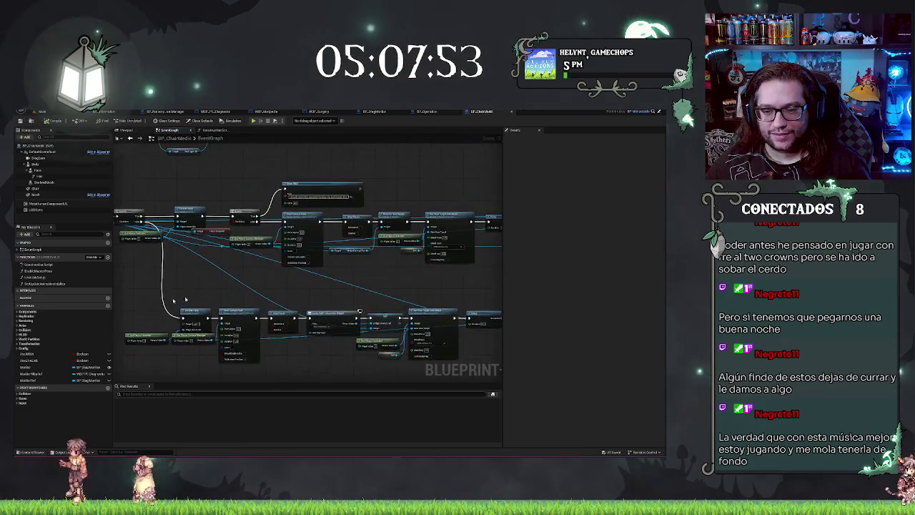
pyautogui.scroll(5, 414, 208)
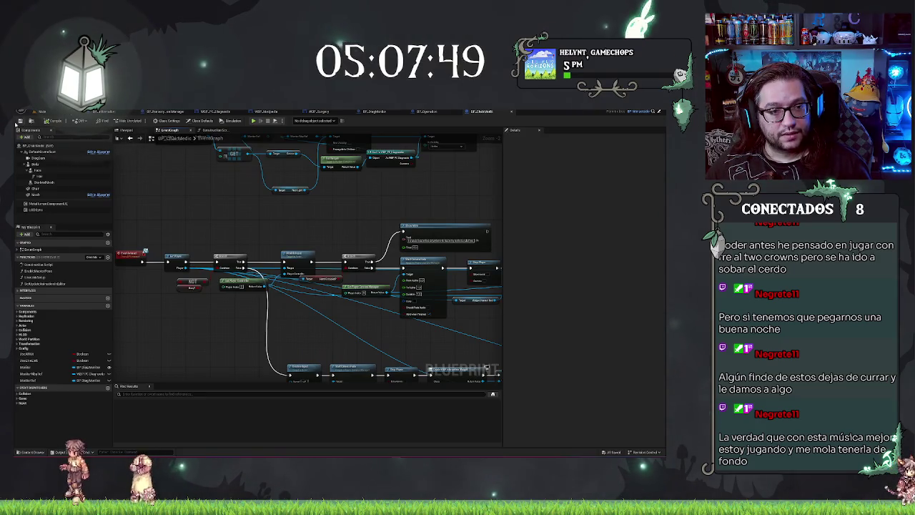
pyautogui.click(42, 112)
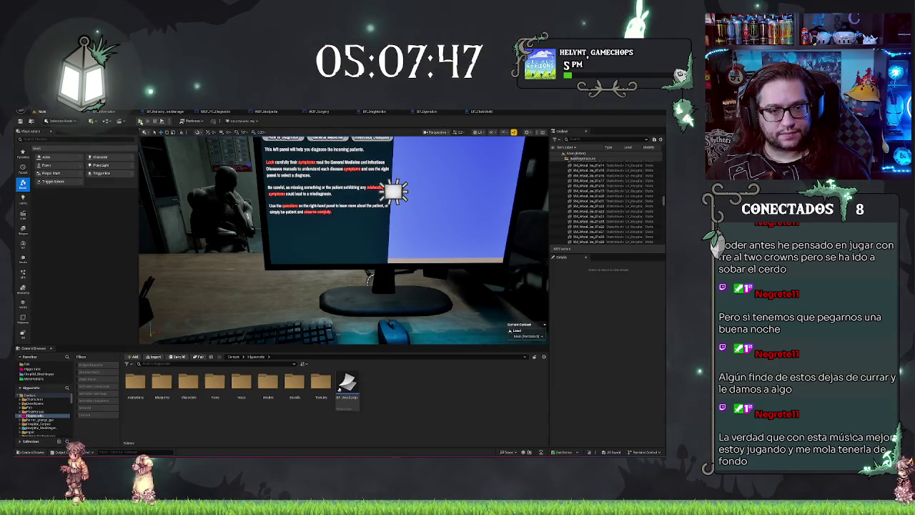